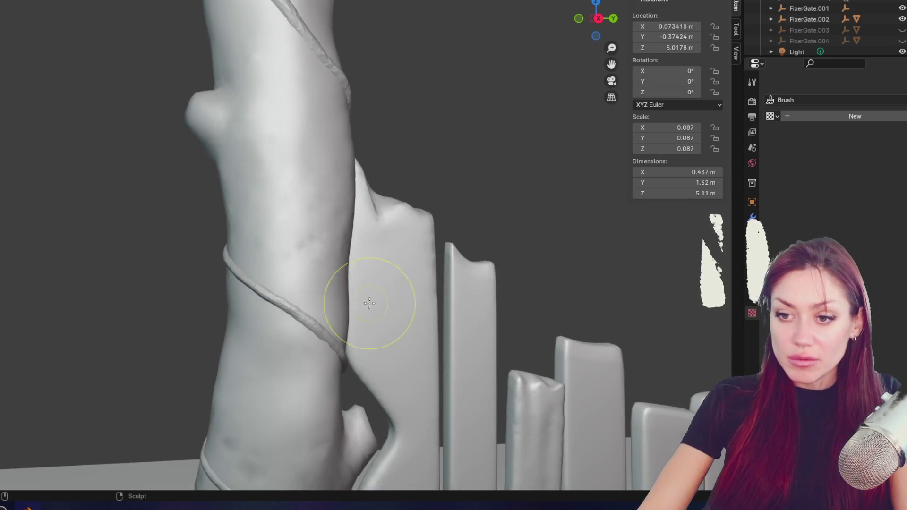
pyautogui.scroll(2, 320, 319)
# - Smooth the vine's rough surface along its length on the trunk, checking from several angles
pyautogui.moveTo(354, 418)
pyautogui.mouseDown(button='middle')
pyautogui.moveTo(391, 376)
pyautogui.moveTo(178, 293)
pyautogui.moveTo(227, 255)
pyautogui.moveTo(270, 239)
pyautogui.mouseUp(button='middle')
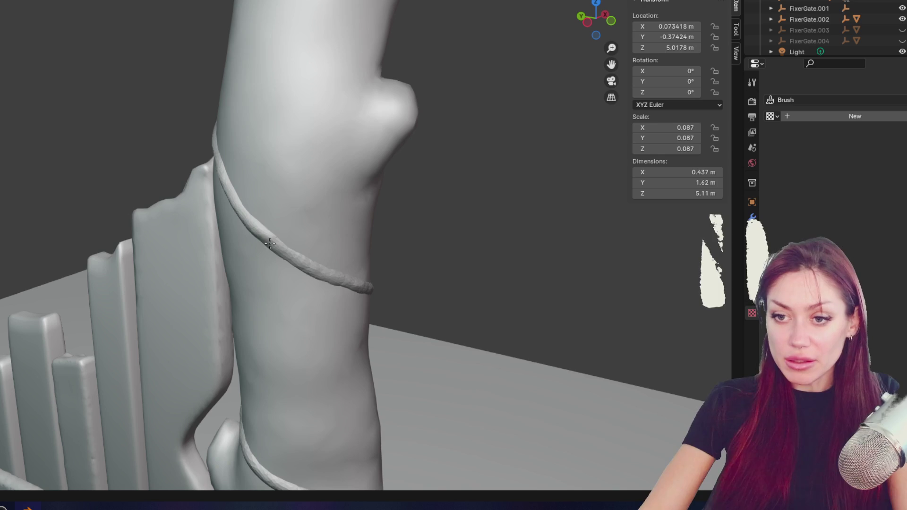
pyautogui.scroll(3, 368, 281)
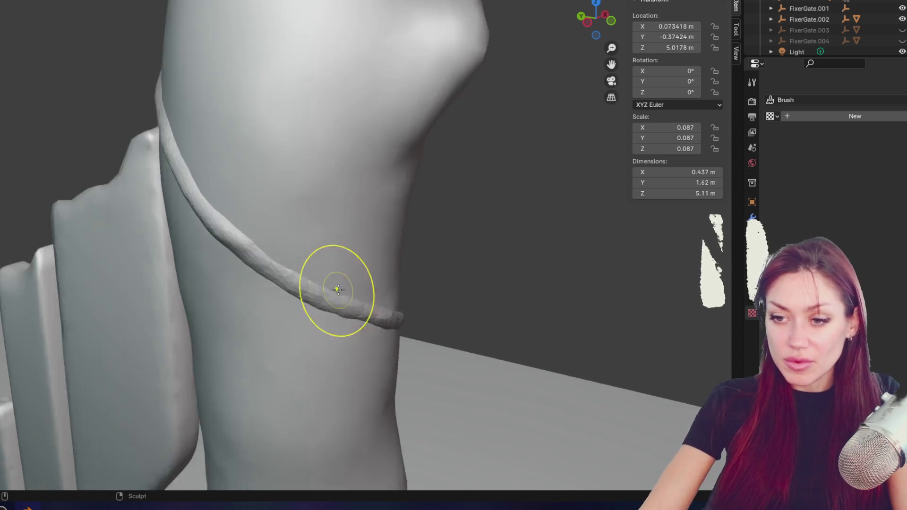
pyautogui.moveTo(333, 288); pyautogui.dragTo(296, 269, button='middle')
pyautogui.scroll(1, 296, 277)
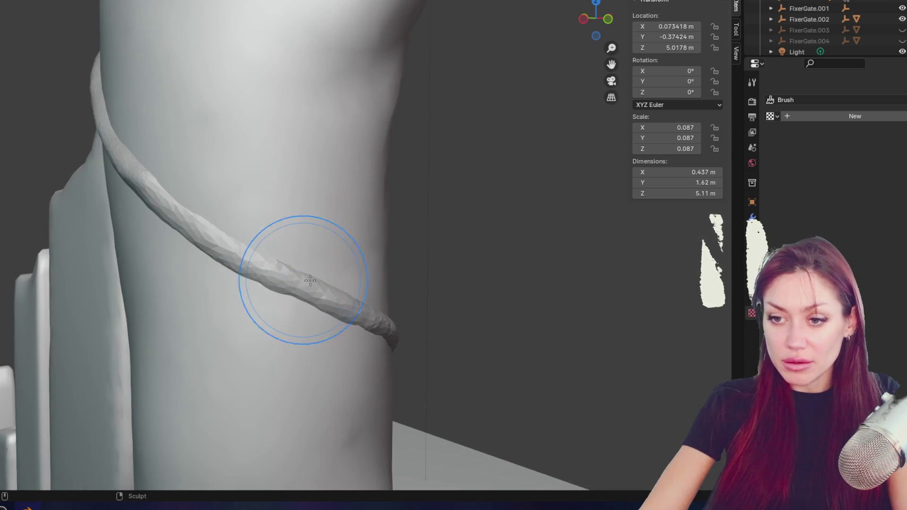
pyautogui.moveTo(294, 297)
pyautogui.mouseDown()
pyautogui.moveTo(298, 289)
pyautogui.moveTo(238, 260)
pyautogui.moveTo(334, 308)
pyautogui.moveTo(306, 293)
pyautogui.mouseUp()
pyautogui.scroll(-3, 306, 292)
pyautogui.moveTo(307, 293)
pyautogui.mouseDown(button='middle')
pyautogui.moveTo(404, 257)
pyautogui.moveTo(457, 265)
pyautogui.mouseUp(button='middle')
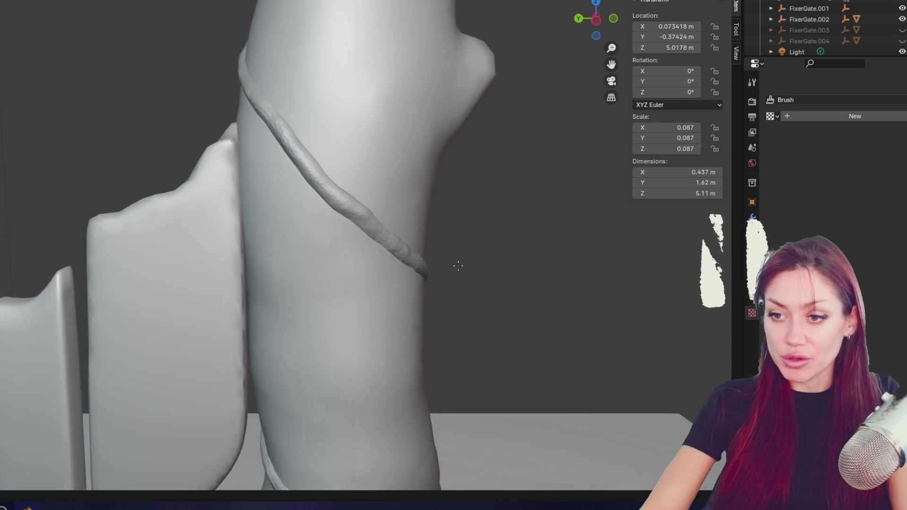
pyautogui.moveTo(331, 208)
pyautogui.mouseDown()
pyautogui.moveTo(347, 199)
pyautogui.moveTo(333, 196)
pyautogui.moveTo(380, 206)
pyautogui.moveTo(377, 217)
pyautogui.moveTo(363, 186)
pyautogui.mouseUp()
pyautogui.scroll(1, 347, 199)
# - Shrink the brush with F and smooth remaining bumps on the vine, then look toward the fence posts
pyautogui.press('f')
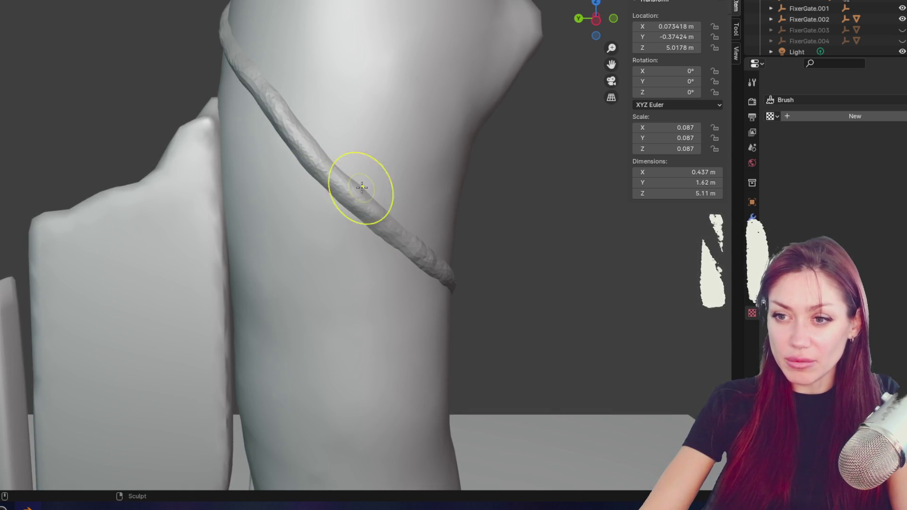
pyautogui.moveTo(313, 152)
pyautogui.mouseDown(button='middle')
pyautogui.moveTo(360, 203)
pyautogui.moveTo(450, 209)
pyautogui.moveTo(502, 243)
pyautogui.mouseUp(button='middle')
pyautogui.moveTo(449, 183)
pyautogui.mouseDown()
pyautogui.moveTo(431, 190)
pyautogui.moveTo(470, 196)
pyautogui.mouseUp()
pyautogui.click(465, 194)
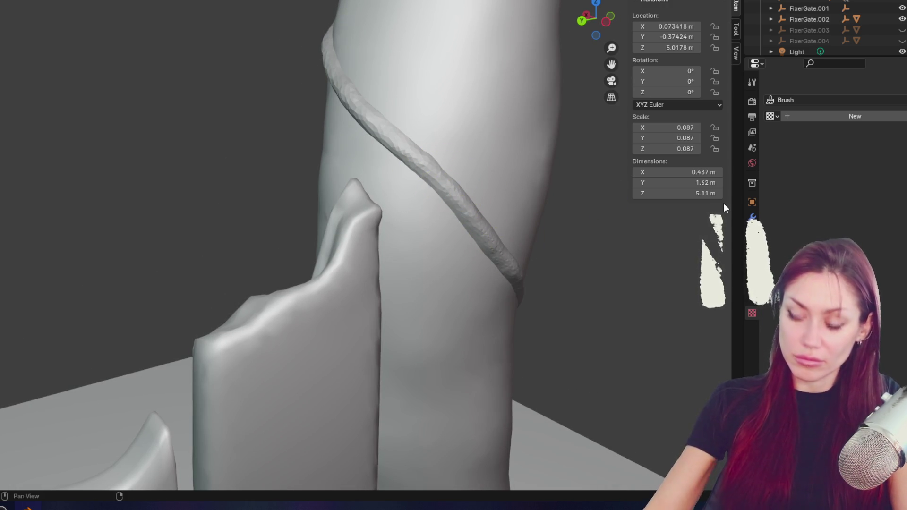
pyautogui.moveTo(442, 188); pyautogui.dragTo(450, 175, button='middle')
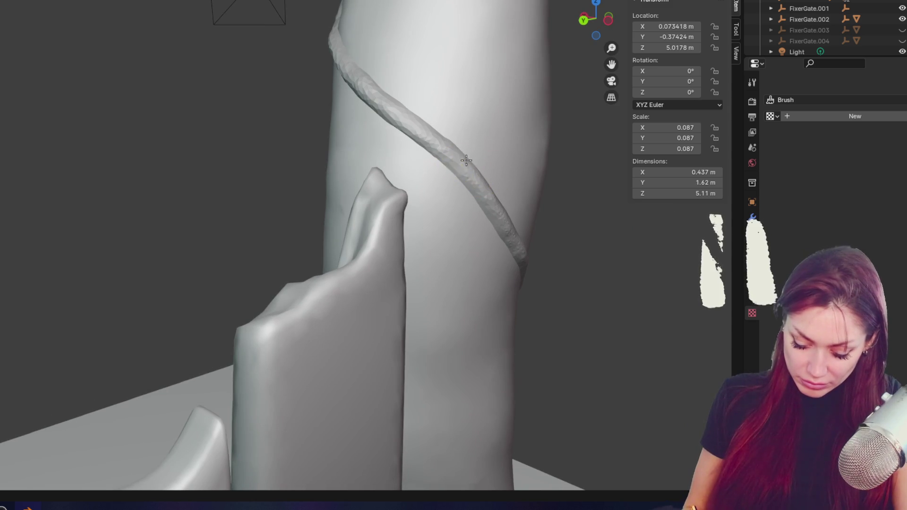
pyautogui.moveTo(547, 192); pyautogui.dragTo(546, 199, button='middle')
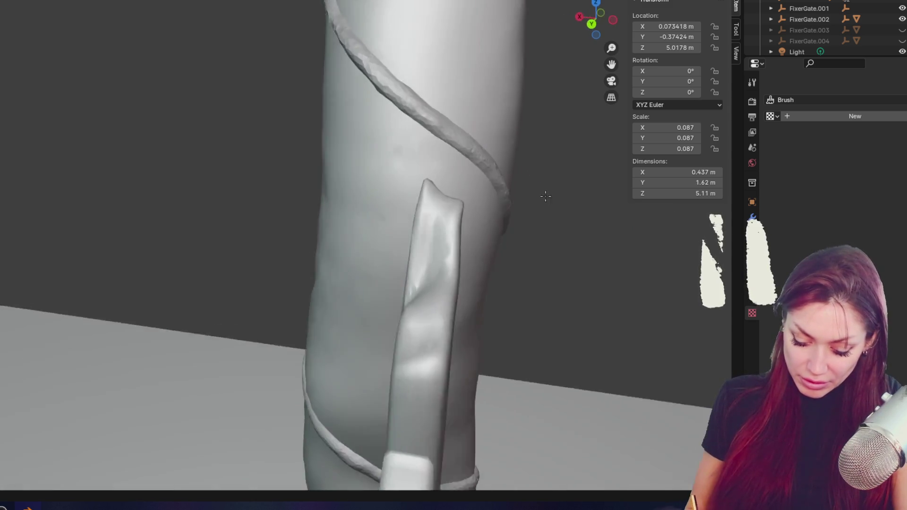
pyautogui.moveTo(445, 125)
pyautogui.mouseDown(button='middle')
pyautogui.moveTo(578, 169)
pyautogui.moveTo(546, 340)
pyautogui.moveTo(289, 248)
pyautogui.mouseUp(button='middle')
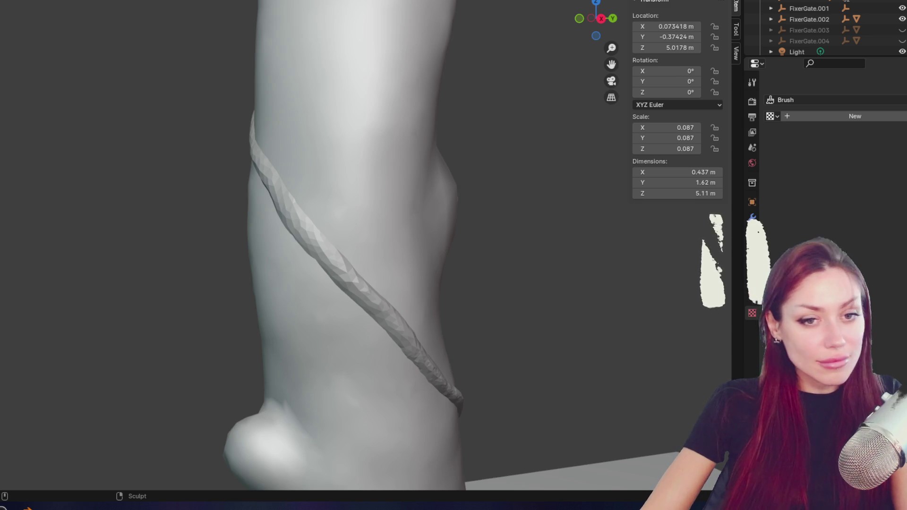
# - Reshape the vine along its length on the lower trunk, following it around from several sides
pyautogui.moveTo(301, 311); pyautogui.dragTo(334, 191, button='middle')
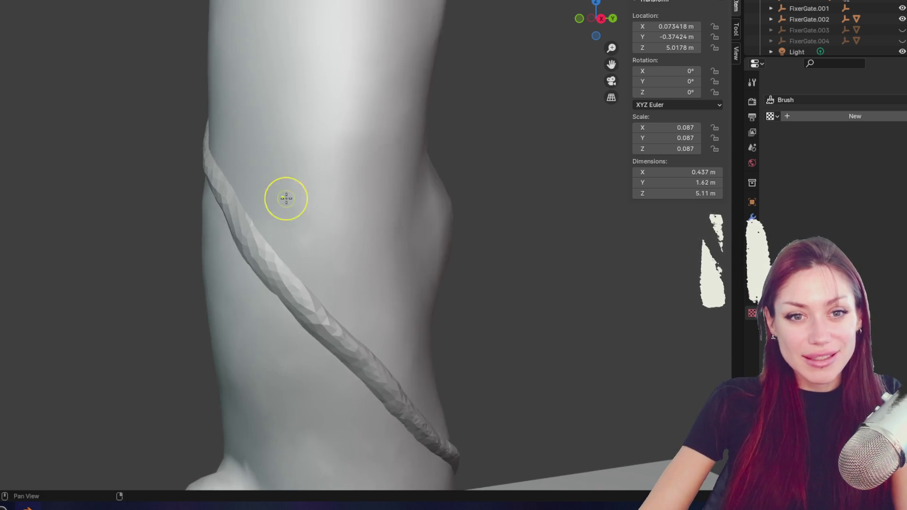
pyautogui.moveTo(304, 191); pyautogui.dragTo(322, 284)
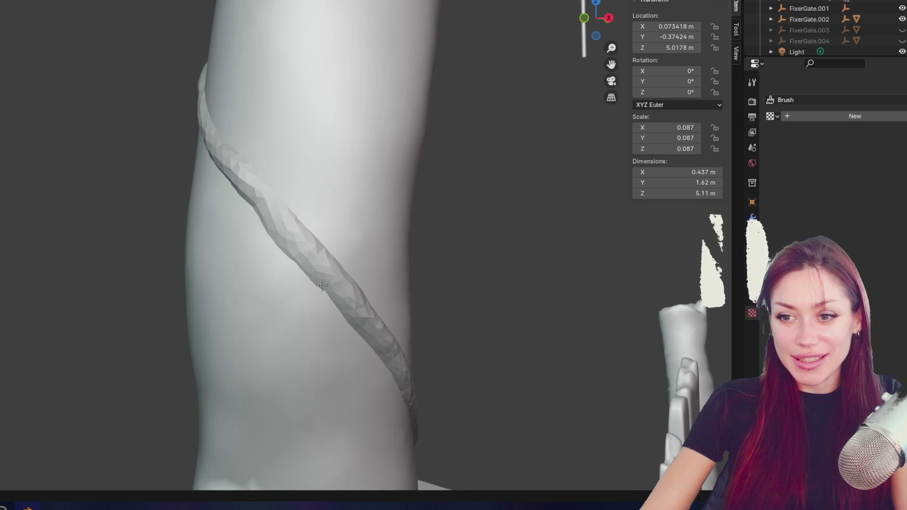
pyautogui.press('ctrl')
pyautogui.moveTo(258, 212)
pyautogui.mouseDown(button='middle')
pyautogui.moveTo(348, 155)
pyautogui.moveTo(252, 169)
pyautogui.mouseUp(button='middle')
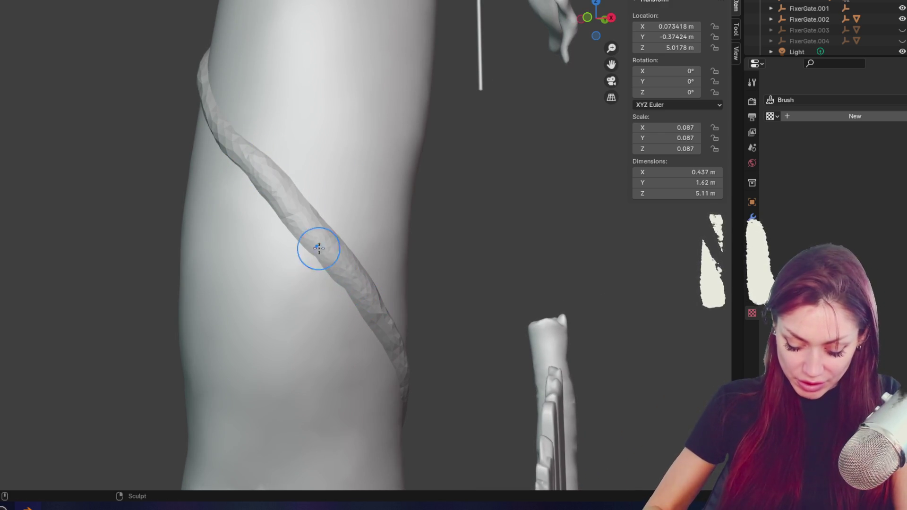
pyautogui.press('shift')
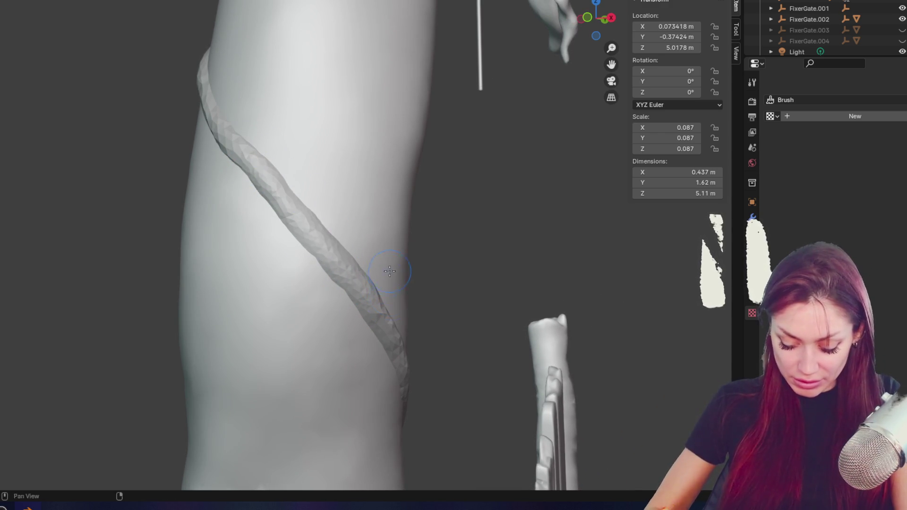
pyautogui.keyDown('shift'); pyautogui.moveTo(390, 271); pyautogui.dragTo(279, 201, button='middle'); pyautogui.keyUp('shift')
pyautogui.moveTo(302, 280); pyautogui.dragTo(307, 193, button='middle')
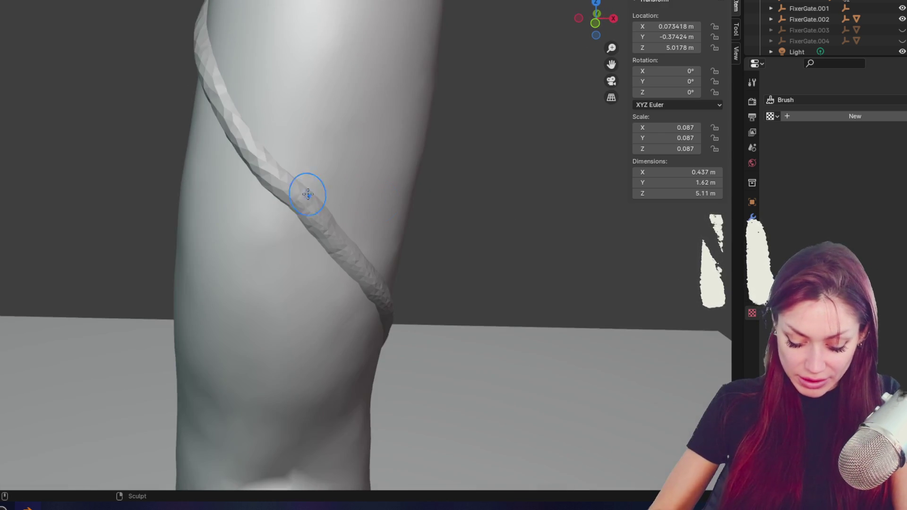
pyautogui.moveTo(330, 142)
pyautogui.mouseDown(button='middle')
pyautogui.moveTo(318, 105)
pyautogui.moveTo(330, 263)
pyautogui.moveTo(322, 200)
pyautogui.mouseUp(button='middle')
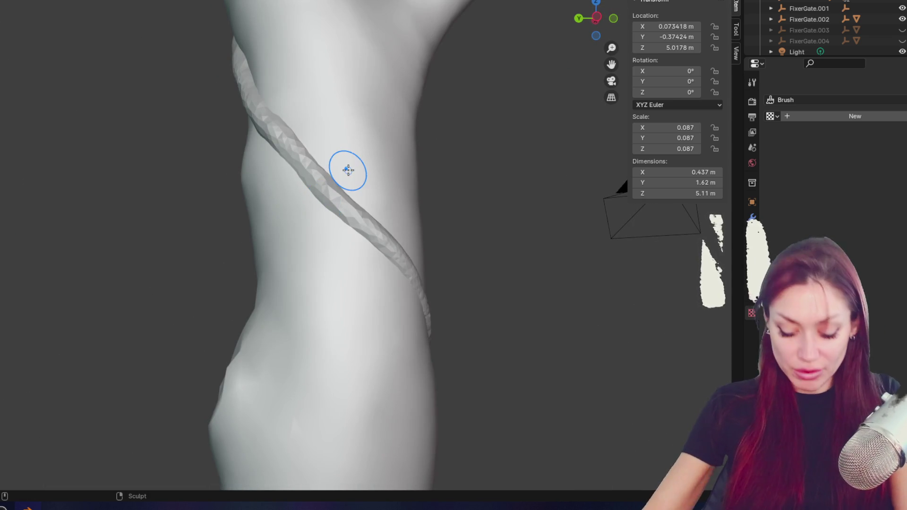
pyautogui.moveTo(245, 114); pyautogui.dragTo(292, 131, button='middle')
pyautogui.moveTo(270, 96)
pyautogui.mouseDown(button='middle')
pyautogui.moveTo(344, 184)
pyautogui.moveTo(258, 128)
pyautogui.moveTo(412, 162)
pyautogui.mouseUp(button='middle')
# - Follow the vine upward toward the branch and smooth its upper part
pyautogui.moveTo(358, 193)
pyautogui.mouseDown(button='middle')
pyautogui.moveTo(320, 122)
pyautogui.moveTo(316, 75)
pyautogui.mouseUp(button='middle')
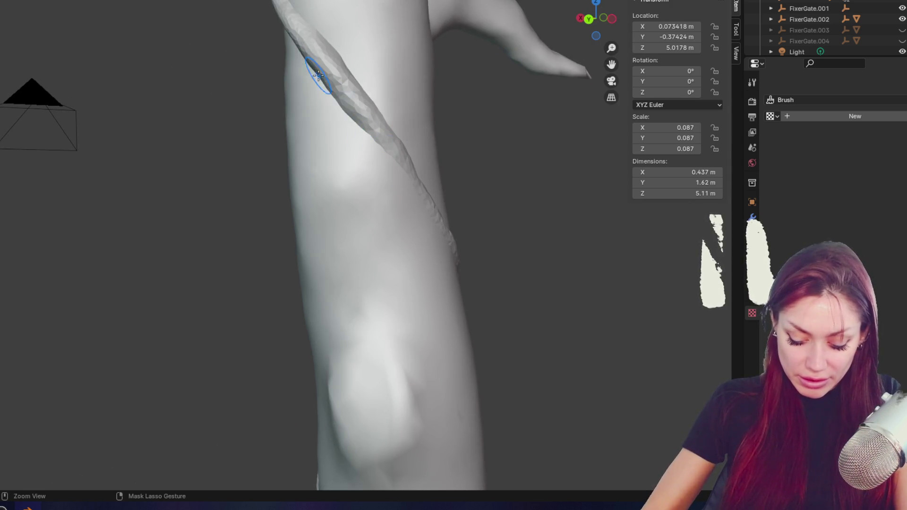
pyautogui.moveTo(393, 128); pyautogui.dragTo(379, 97, button='middle')
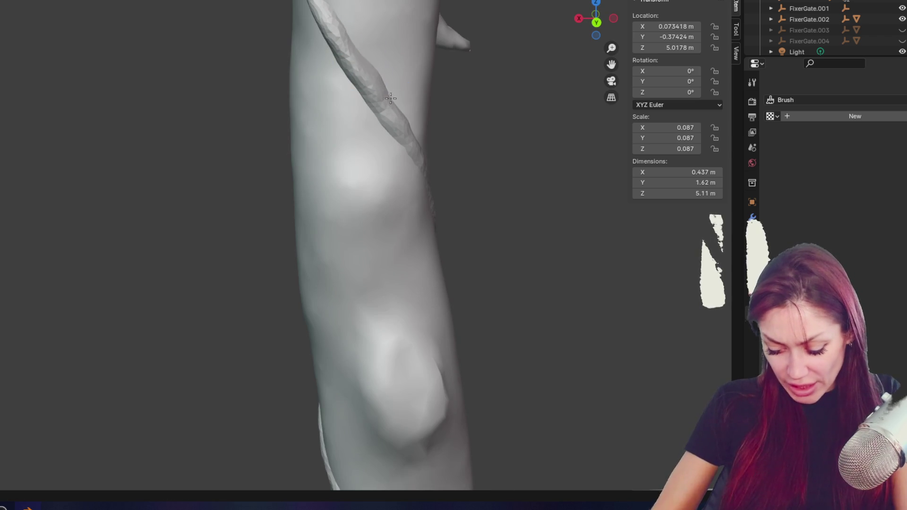
pyautogui.moveTo(401, 85); pyautogui.dragTo(364, 93, button='middle')
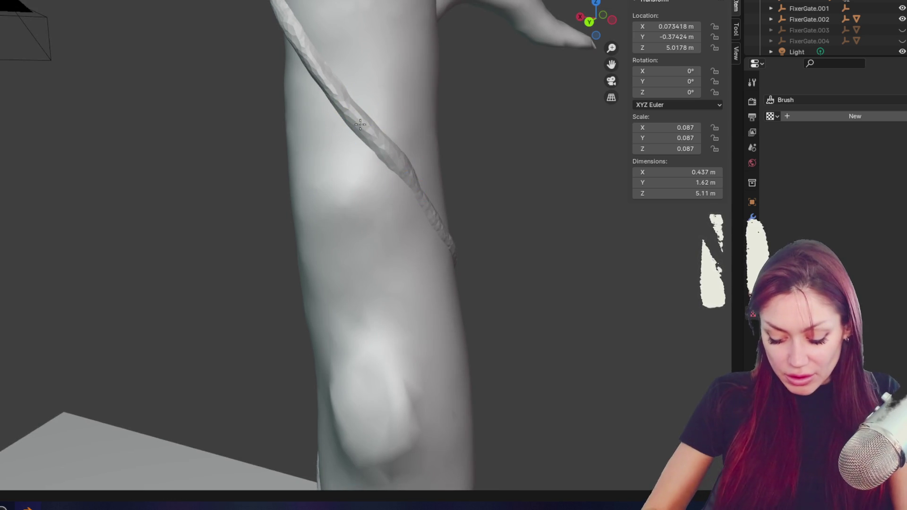
pyautogui.keyDown('shift'); pyautogui.moveTo(419, 164); pyautogui.dragTo(385, 233, button='middle'); pyautogui.keyUp('shift')
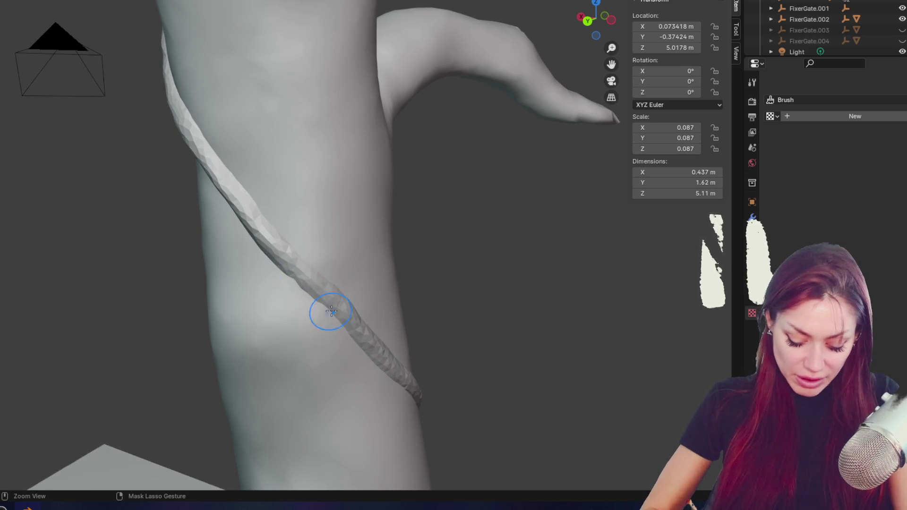
pyautogui.moveTo(249, 227); pyautogui.dragTo(324, 208, button='middle')
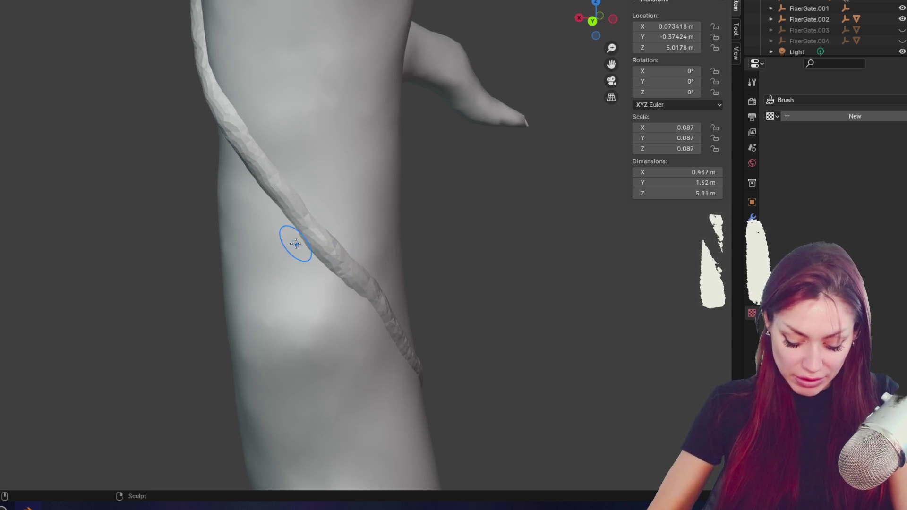
pyautogui.moveTo(319, 267); pyautogui.dragTo(227, 147, button='middle')
pyautogui.moveTo(293, 229)
pyautogui.mouseDown(button='middle')
pyautogui.moveTo(330, 178)
pyautogui.moveTo(411, 148)
pyautogui.mouseUp(button='middle')
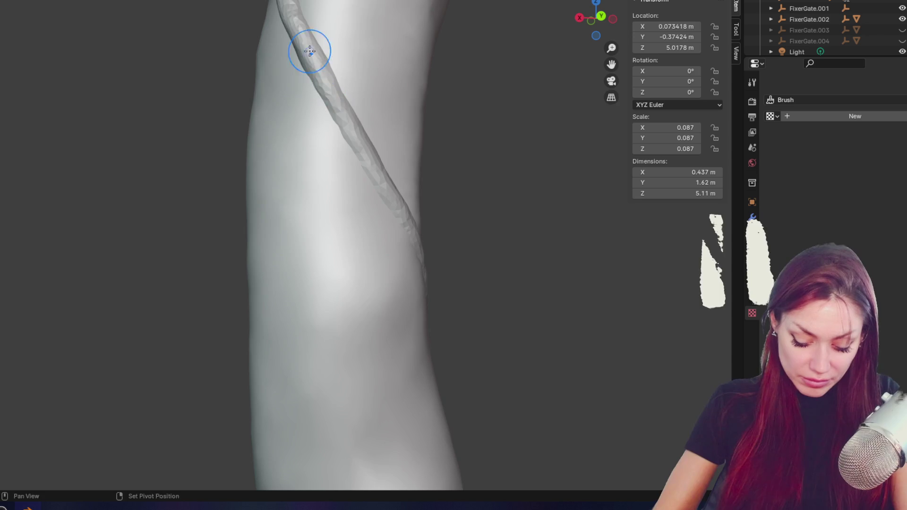
pyautogui.moveTo(433, 139); pyautogui.dragTo(348, 45, button='middle')
pyautogui.moveTo(377, 80); pyautogui.dragTo(339, 40)
# - Smooth the vine's edge and reshape it so it lies against the trunk
pyautogui.moveTo(335, 16); pyautogui.dragTo(405, 35, button='middle')
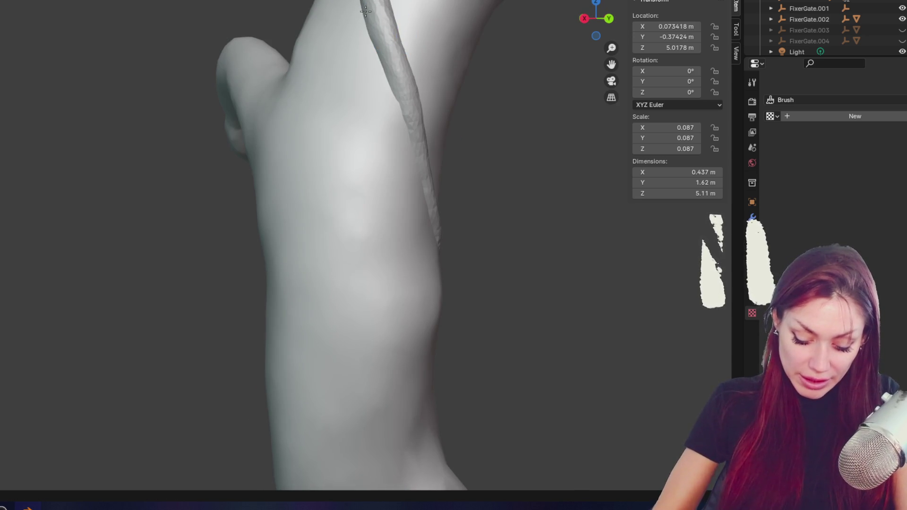
pyautogui.moveTo(385, 71)
pyautogui.mouseDown(button='middle')
pyautogui.moveTo(354, 161)
pyautogui.moveTo(380, 248)
pyautogui.mouseUp(button='middle')
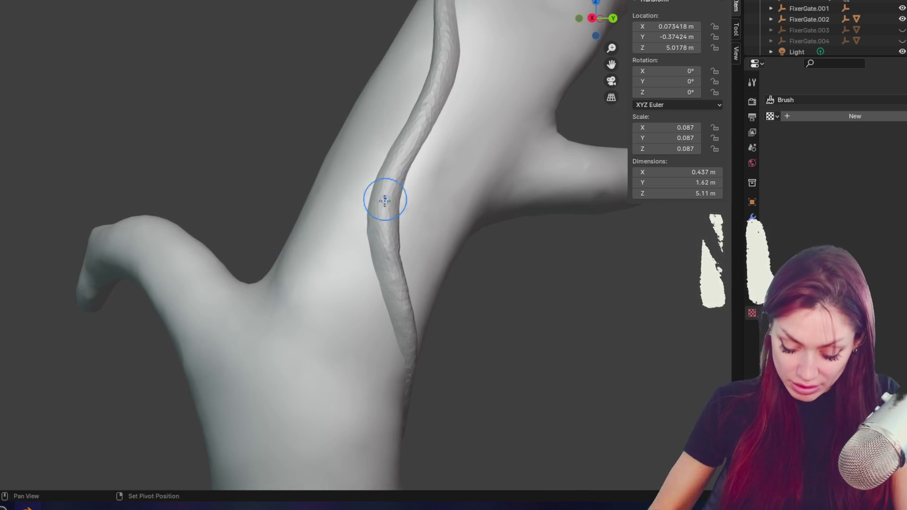
pyautogui.moveTo(389, 195)
pyautogui.keyDown('shift'); pyautogui.mouseDown()
pyautogui.moveTo(374, 162)
pyautogui.moveTo(374, 209)
pyautogui.moveTo(374, 196)
pyautogui.mouseUp(); pyautogui.keyUp('shift')
pyautogui.moveTo(415, 189)
pyautogui.mouseDown(button='middle')
pyautogui.moveTo(417, 205)
pyautogui.moveTo(391, 182)
pyautogui.mouseUp(button='middle')
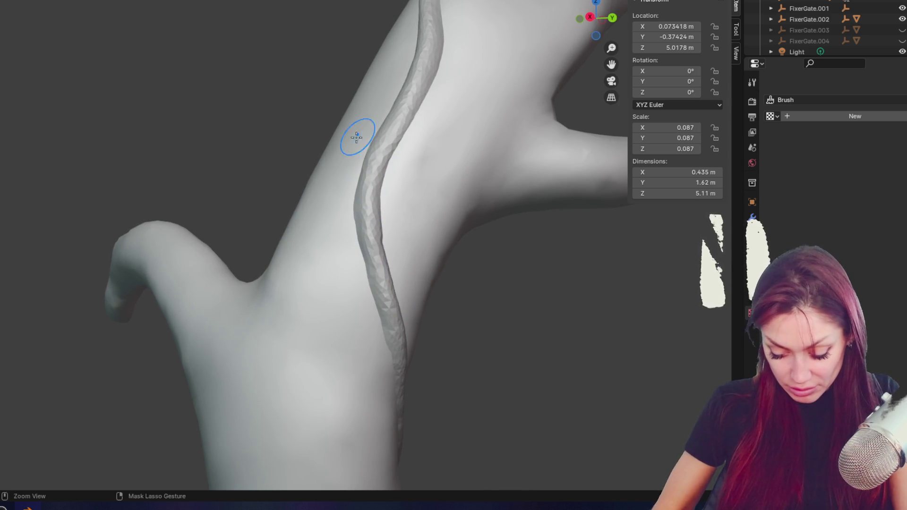
pyautogui.moveTo(354, 138); pyautogui.dragTo(421, 217, button='middle')
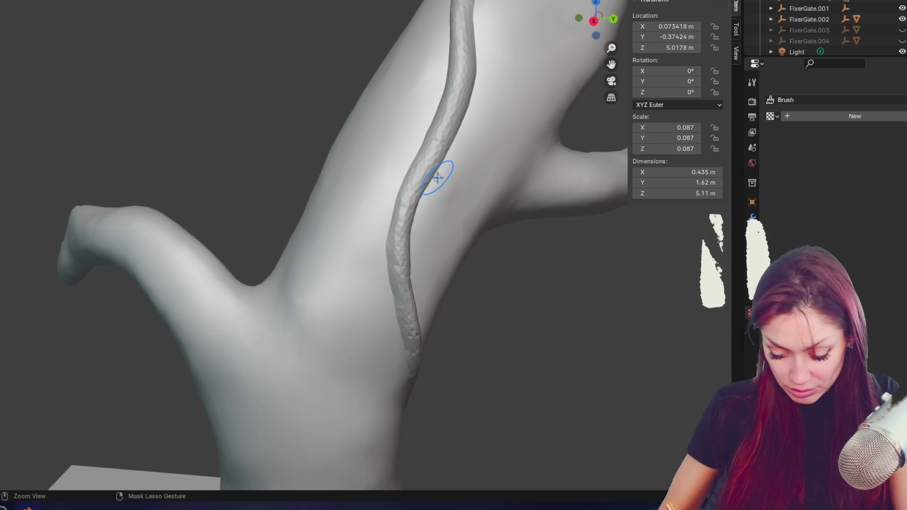
pyautogui.moveTo(391, 227)
pyautogui.mouseDown()
pyautogui.moveTo(394, 259)
pyautogui.moveTo(435, 144)
pyautogui.moveTo(407, 223)
pyautogui.moveTo(404, 192)
pyautogui.mouseUp()
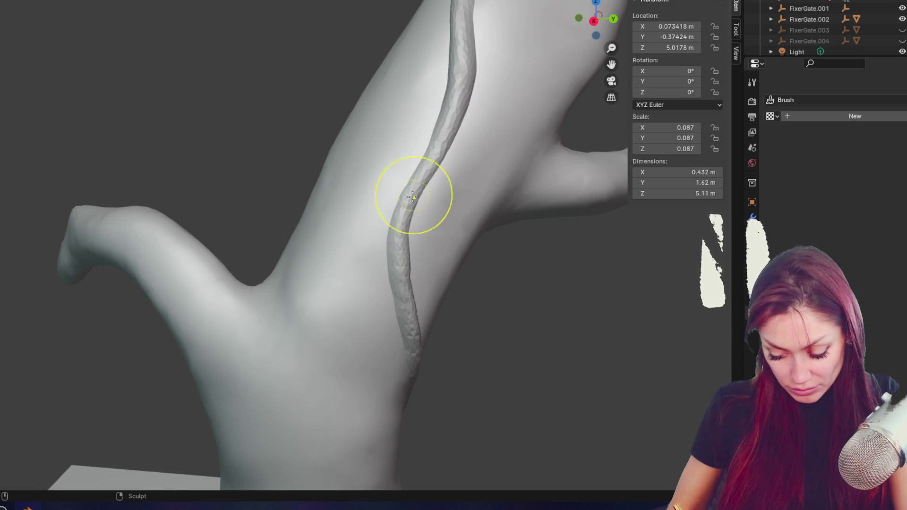
pyautogui.keyDown('shift'); pyautogui.moveTo(405, 192); pyautogui.dragTo(459, 162, button='middle'); pyautogui.keyUp('shift')
pyautogui.moveTo(386, 257); pyautogui.dragTo(385, 251)
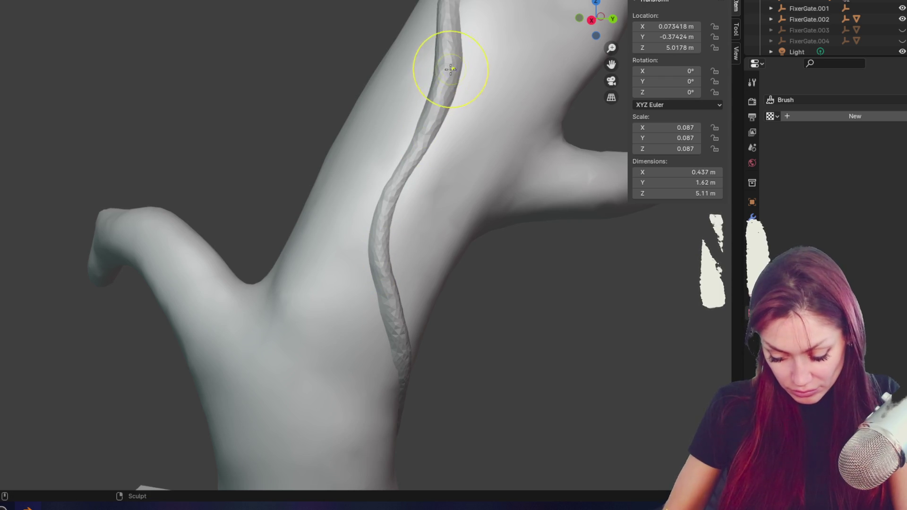
# - Sculpt the vine's upper end, pushing it slightly sideways and smoothing it up the trunk
pyautogui.moveTo(415, 41); pyautogui.dragTo(425, 86)
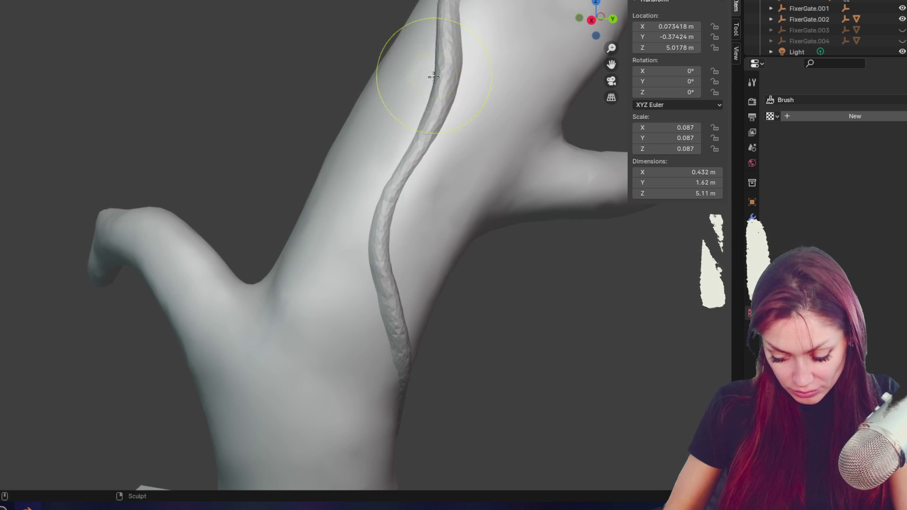
pyautogui.moveTo(425, 121); pyautogui.dragTo(493, 78, button='middle')
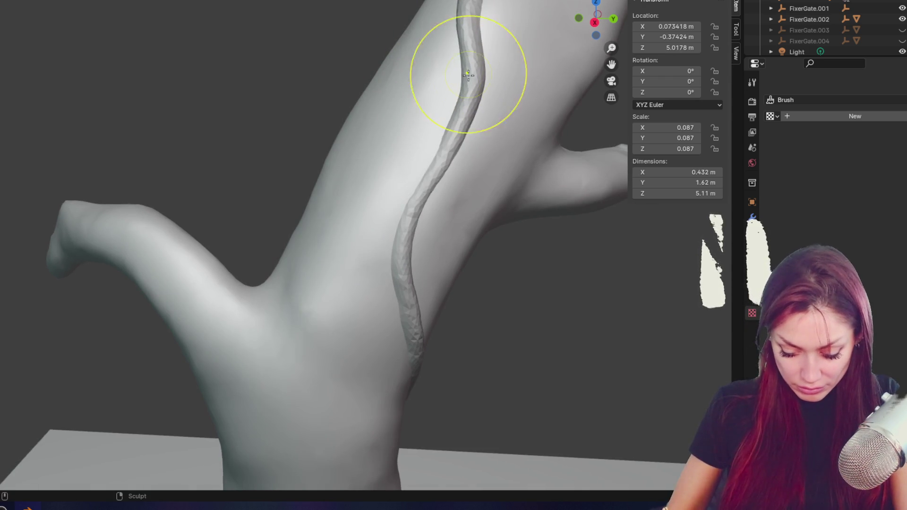
pyautogui.moveTo(494, 78); pyautogui.dragTo(462, 16)
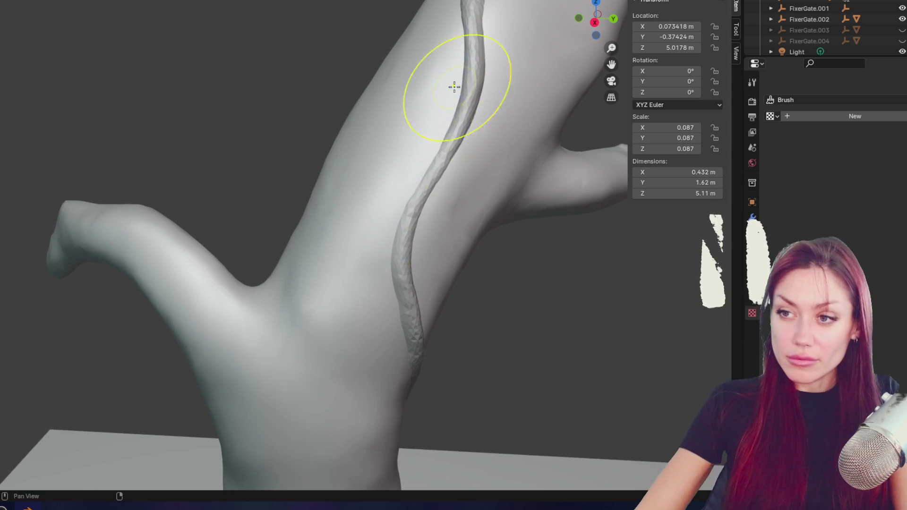
pyautogui.moveTo(456, 80); pyautogui.dragTo(375, 243, button='middle')
pyautogui.moveTo(385, 196); pyautogui.dragTo(383, 212)
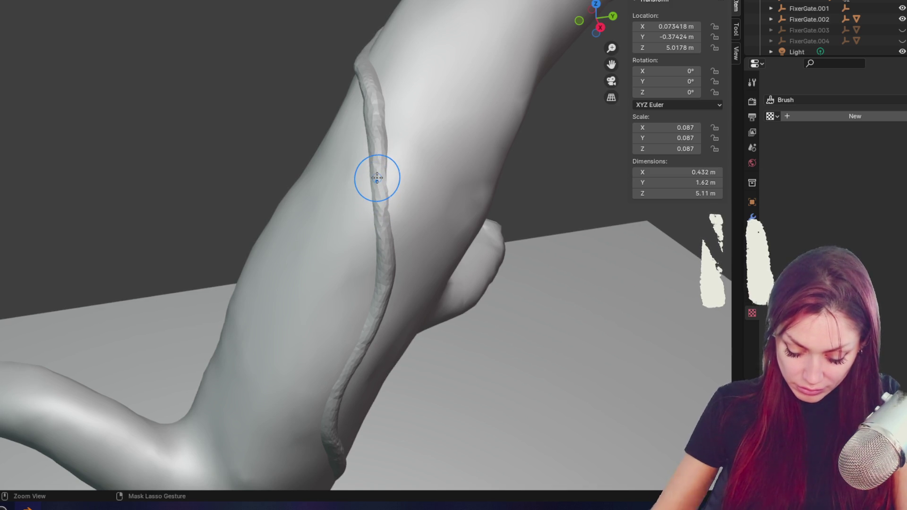
pyautogui.scroll(3, 376, 178)
# - Smooth the vine's edge further down the trunk and reshape its upper part again
pyautogui.moveTo(425, 162); pyautogui.dragTo(427, 147)
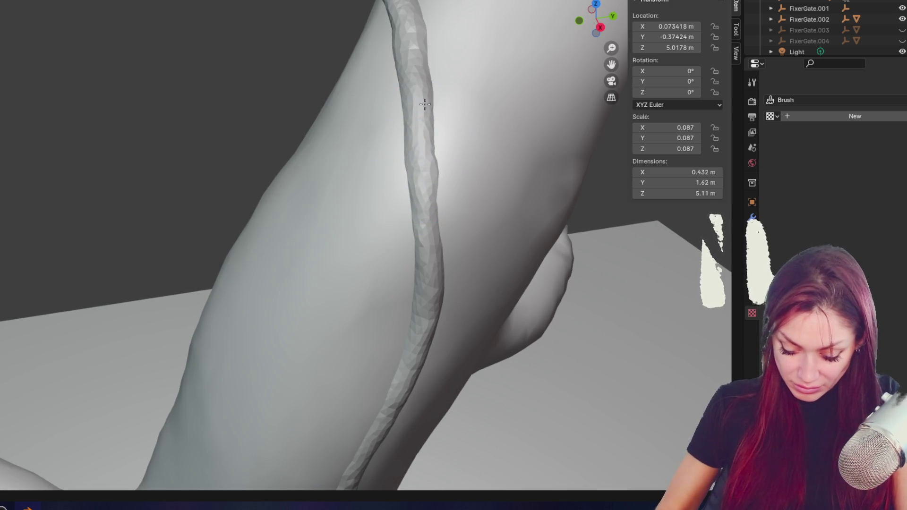
pyautogui.moveTo(425, 101)
pyautogui.keyDown('shift'); pyautogui.mouseDown()
pyautogui.moveTo(455, 220)
pyautogui.moveTo(423, 304)
pyautogui.mouseUp(); pyautogui.keyUp('shift')
pyautogui.moveTo(444, 297)
pyautogui.keyDown('shift'); pyautogui.mouseDown(button='middle')
pyautogui.moveTo(479, 277)
pyautogui.moveTo(495, 283)
pyautogui.mouseUp(button='middle'); pyautogui.keyUp('shift')
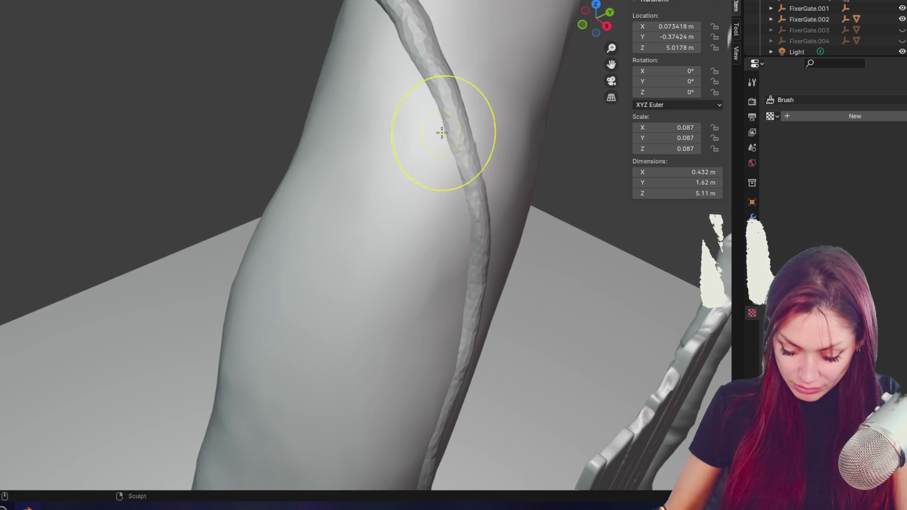
pyautogui.moveTo(411, 41); pyautogui.dragTo(425, 29)
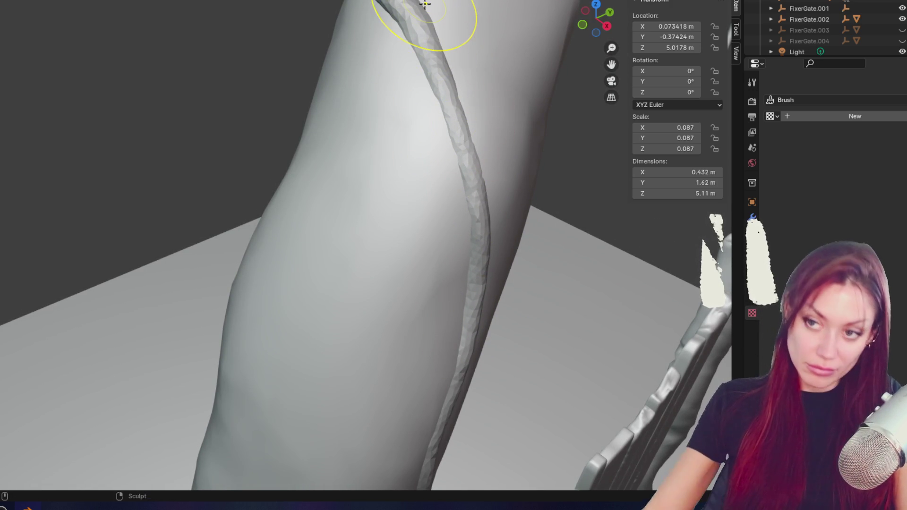
pyautogui.moveTo(435, 18)
pyautogui.mouseDown(button='middle')
pyautogui.moveTo(435, 204)
pyautogui.moveTo(536, 213)
pyautogui.moveTo(399, 156)
pyautogui.mouseUp(button='middle')
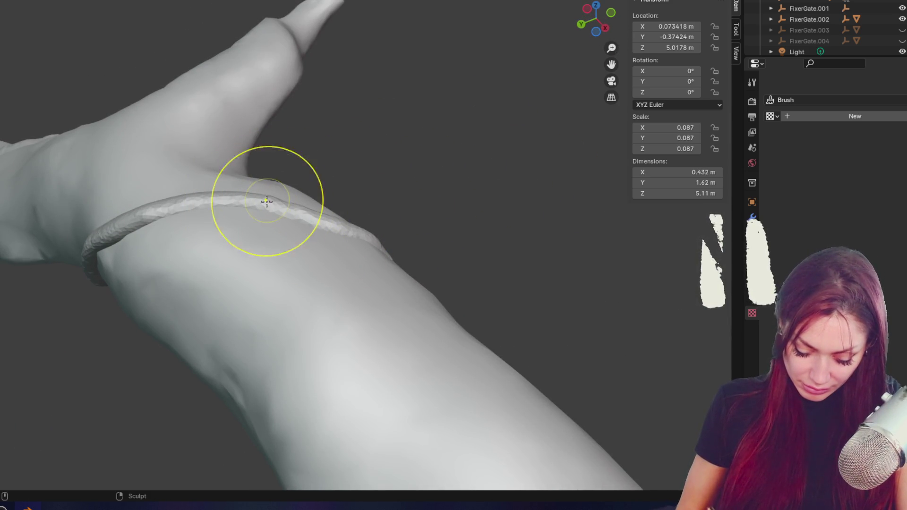
# - Sculpt the lower edge of the vine ring and smooth along it around the branch
pyautogui.moveTo(354, 209)
pyautogui.mouseDown(button='middle')
pyautogui.moveTo(356, 304)
pyautogui.moveTo(312, 198)
pyautogui.mouseUp(button='middle')
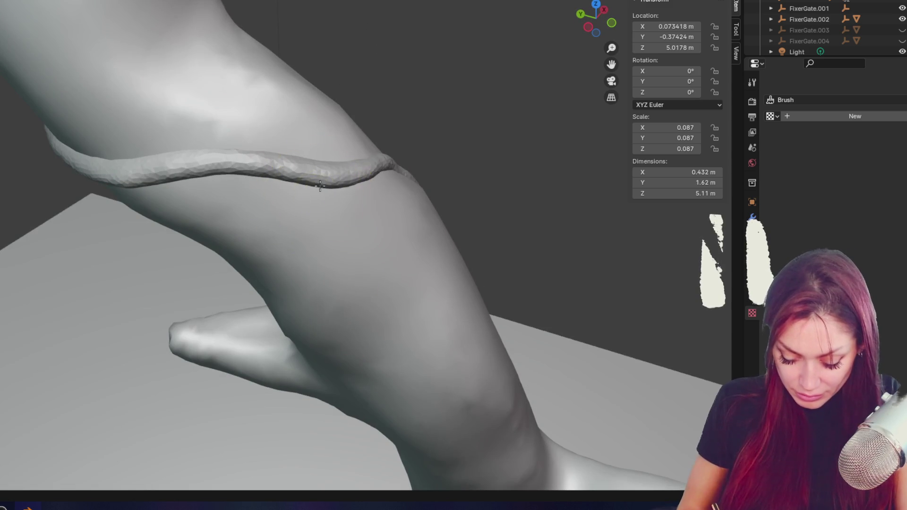
pyautogui.moveTo(320, 183); pyautogui.dragTo(325, 187)
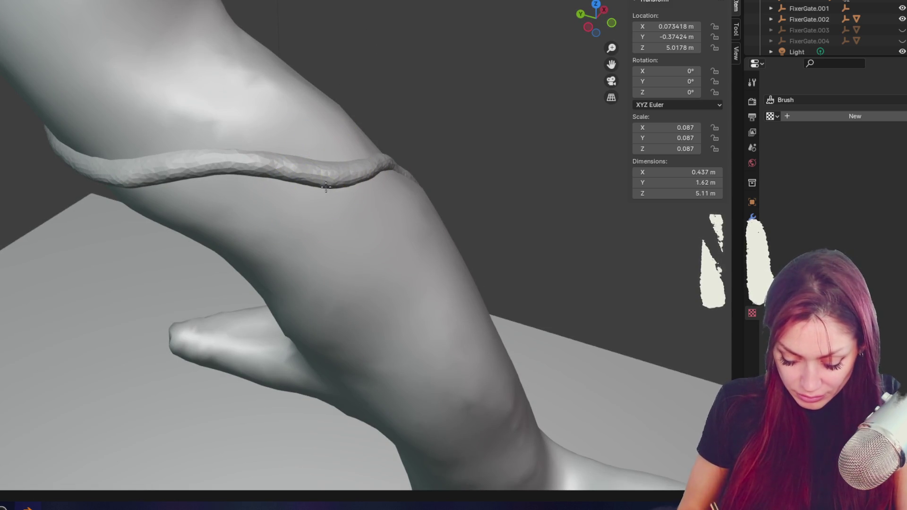
pyautogui.moveTo(333, 184)
pyautogui.mouseDown(button='middle')
pyautogui.moveTo(330, 208)
pyautogui.moveTo(408, 208)
pyautogui.mouseUp(button='middle')
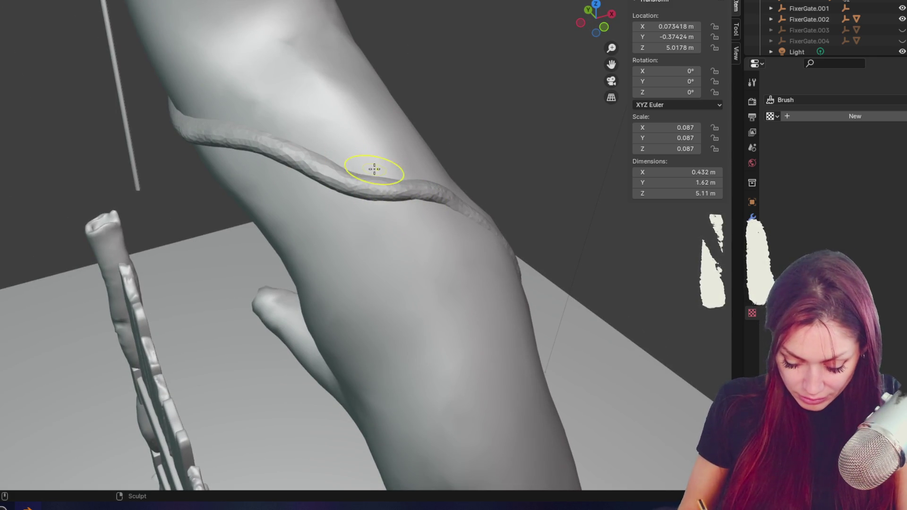
pyautogui.moveTo(414, 171); pyautogui.dragTo(293, 146, button='middle')
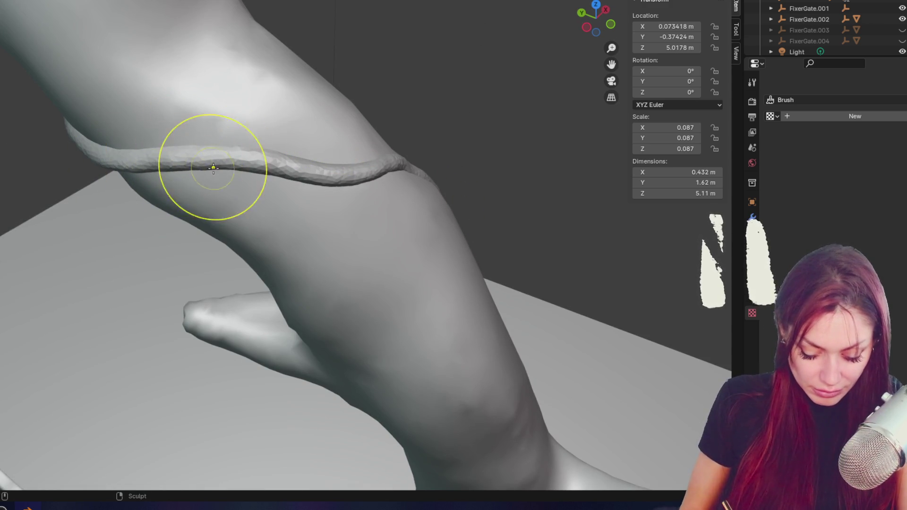
pyautogui.moveTo(274, 172); pyautogui.dragTo(119, 183, button='middle')
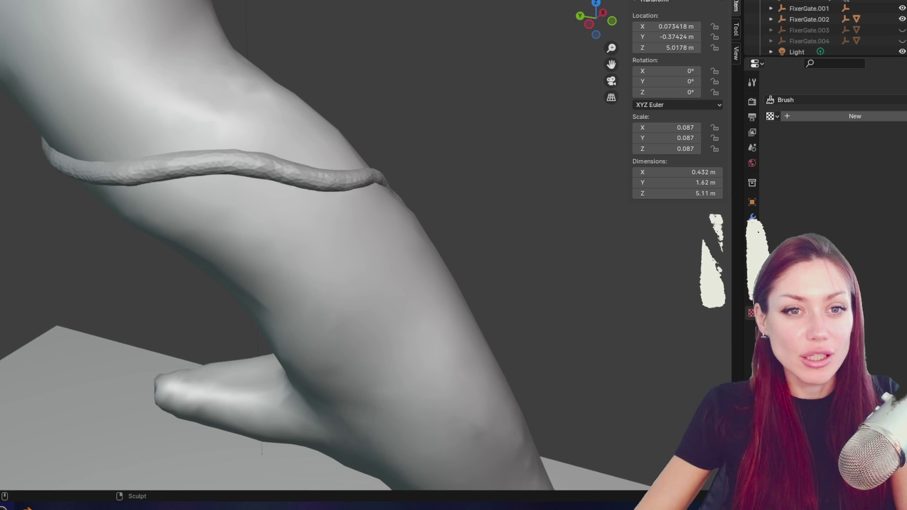
pyautogui.moveTo(81, 217); pyautogui.dragTo(154, 178, button='middle')
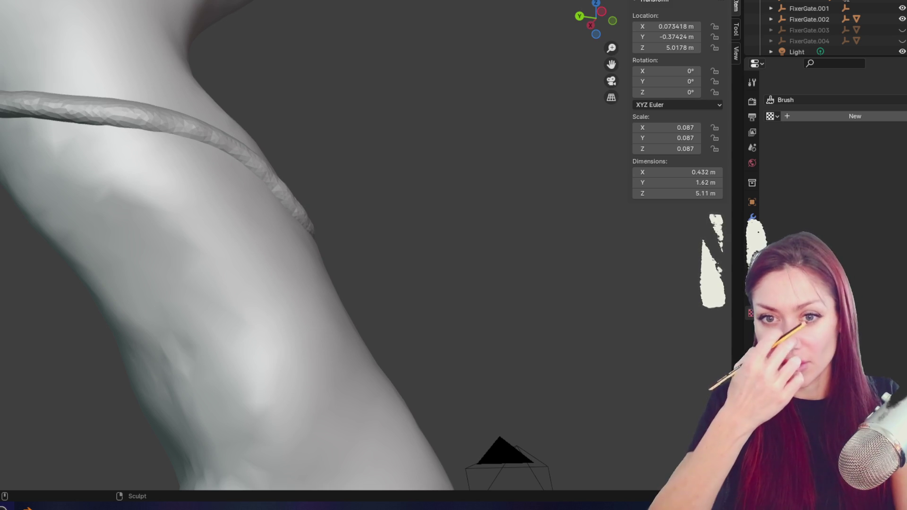
pyautogui.moveTo(160, 216)
pyautogui.mouseDown(button='middle')
pyautogui.moveTo(229, 223)
pyautogui.moveTo(206, 186)
pyautogui.moveTo(217, 172)
pyautogui.moveTo(415, 152)
pyautogui.mouseUp(button='middle')
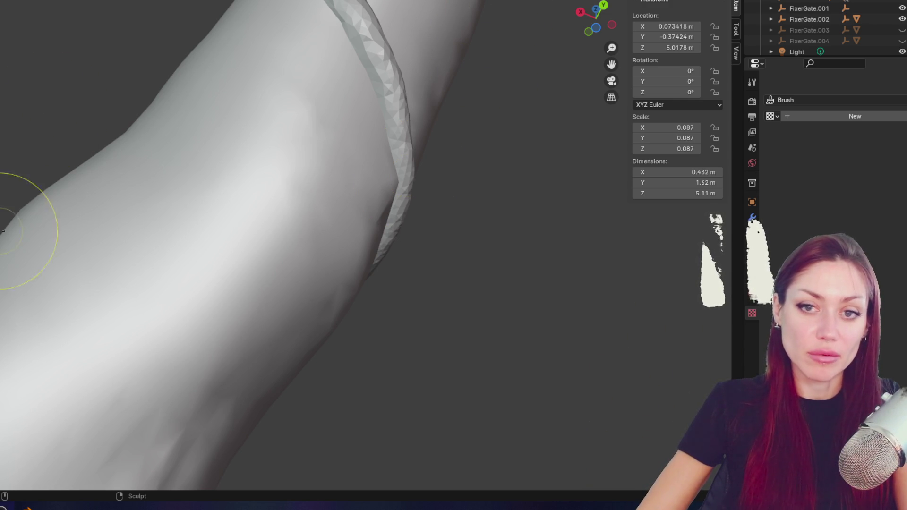
# - Reshape the vine band on the branch and check it from several sides
pyautogui.moveTo(29, 231); pyautogui.dragTo(396, 283, button='middle')
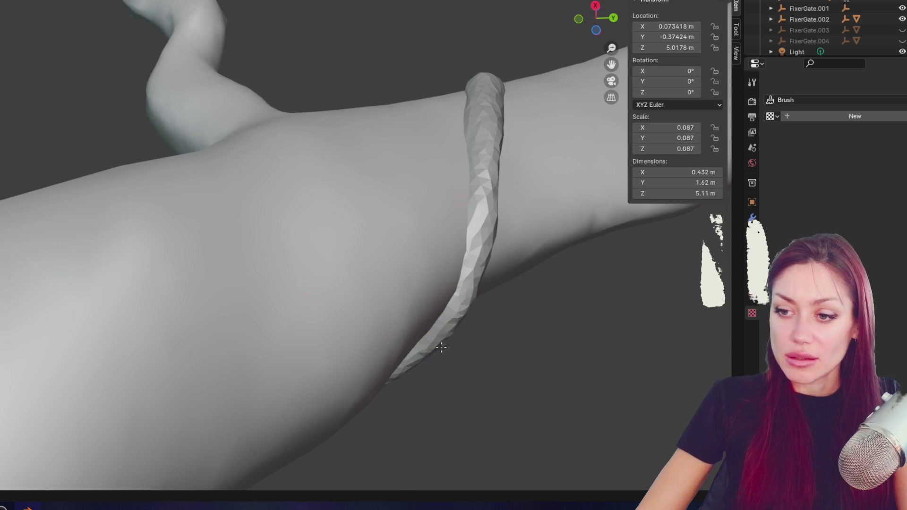
pyautogui.moveTo(539, 199)
pyautogui.mouseDown(button='middle')
pyautogui.moveTo(417, 211)
pyautogui.moveTo(385, 203)
pyautogui.moveTo(162, 253)
pyautogui.mouseUp(button='middle')
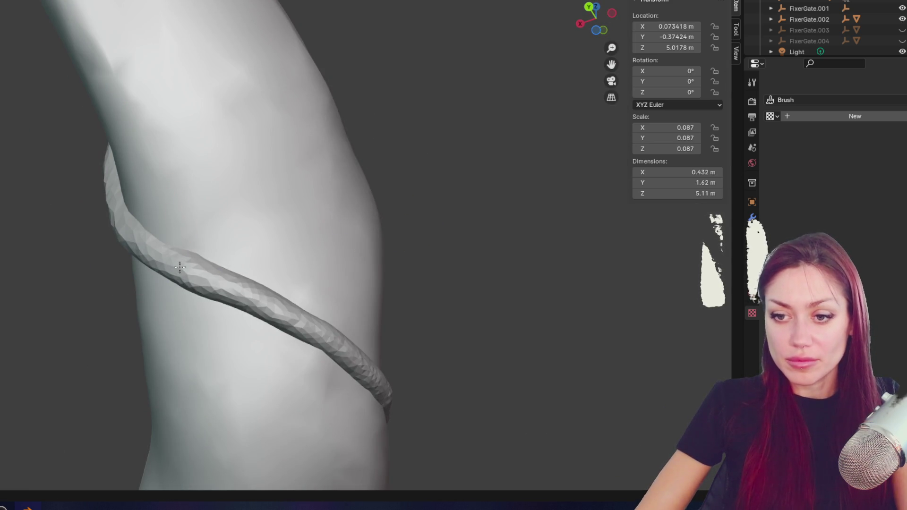
pyautogui.moveTo(286, 294); pyautogui.dragTo(297, 326)
pyautogui.moveTo(221, 291); pyautogui.dragTo(334, 344, button='middle')
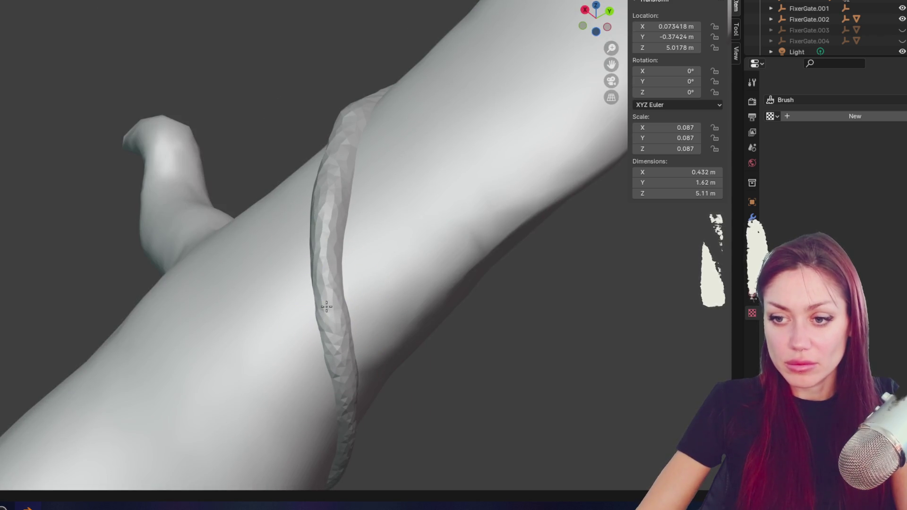
pyautogui.moveTo(326, 306); pyautogui.dragTo(359, 334, button='middle')
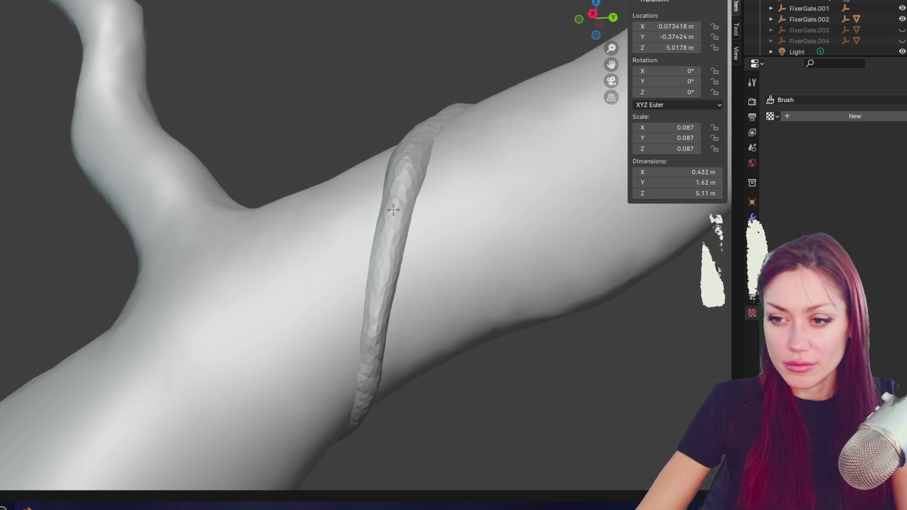
pyautogui.moveTo(413, 158); pyautogui.dragTo(415, 260, button='middle')
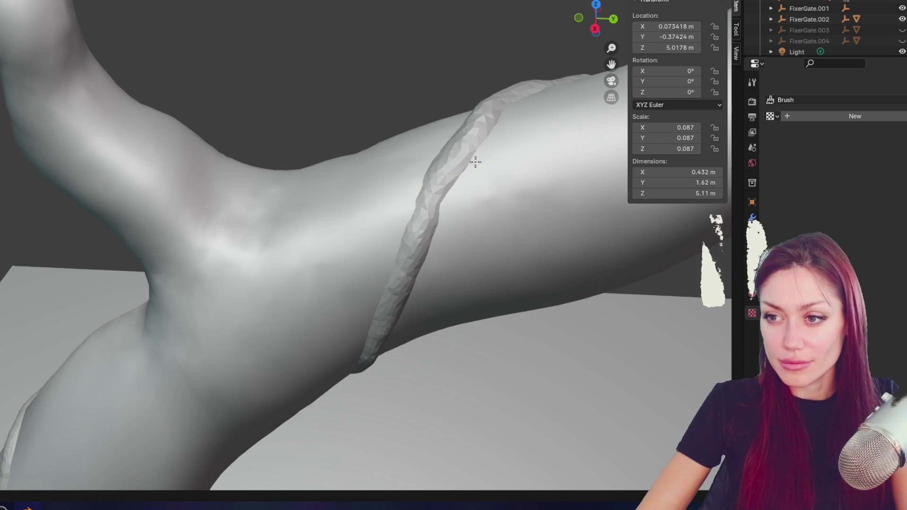
pyautogui.moveTo(440, 203); pyautogui.dragTo(437, 224, button='middle')
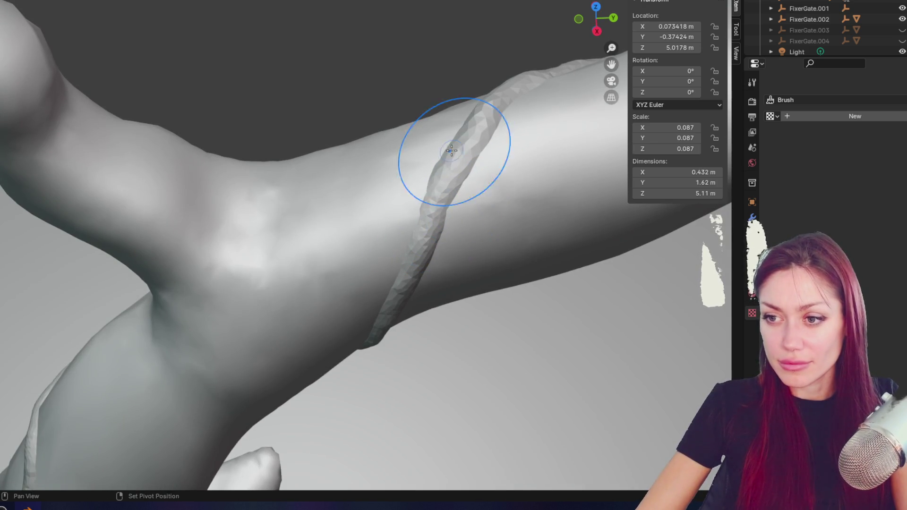
pyautogui.moveTo(455, 172)
pyautogui.mouseDown(button='middle')
pyautogui.moveTo(304, 213)
pyautogui.moveTo(352, 208)
pyautogui.mouseUp(button='middle')
# - Sculpt the band, undo the bad stroke, and reorient the branch vertically
pyautogui.moveTo(266, 216)
pyautogui.mouseDown()
pyautogui.moveTo(364, 196)
pyautogui.moveTo(340, 258)
pyautogui.moveTo(318, 239)
pyautogui.mouseUp()
pyautogui.hotkey('ctrl', 'z')
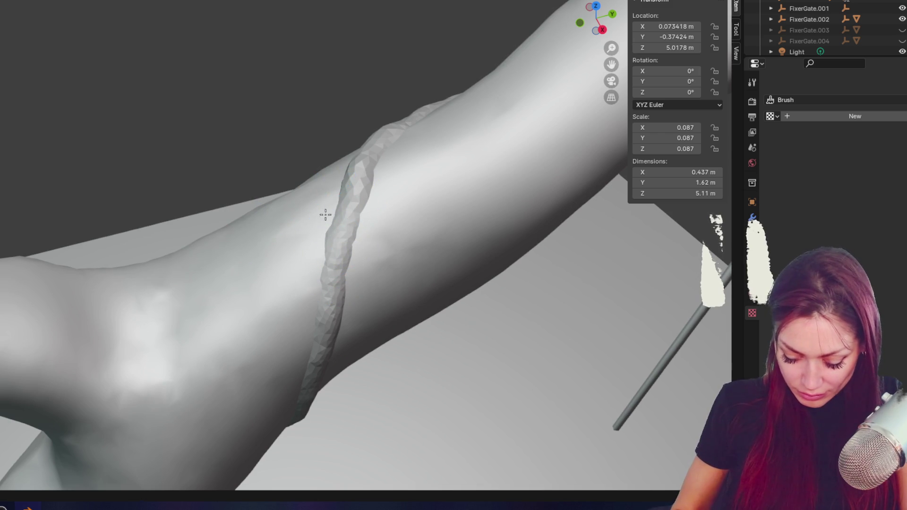
pyautogui.moveTo(376, 176)
pyautogui.mouseDown(button='middle')
pyautogui.moveTo(425, 213)
pyautogui.moveTo(355, 192)
pyautogui.moveTo(450, 204)
pyautogui.mouseUp(button='middle')
pyautogui.moveTo(343, 193); pyautogui.dragTo(371, 97, button='middle')
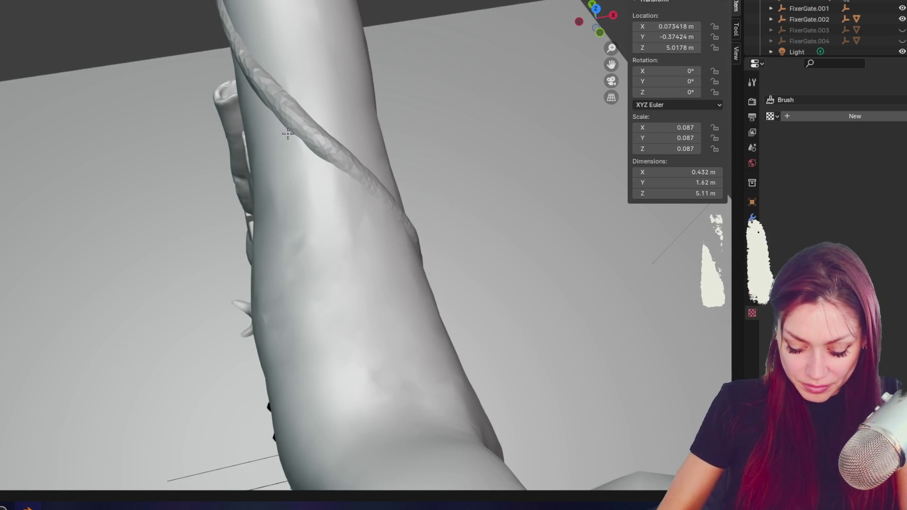
pyautogui.moveTo(227, 289); pyautogui.dragTo(168, 233, button='middle')
# - Smooth the vine band along its length and inspect it from below
pyautogui.moveTo(333, 217)
pyautogui.mouseDown()
pyautogui.moveTo(352, 282)
pyautogui.moveTo(333, 131)
pyautogui.moveTo(348, 239)
pyautogui.mouseUp()
pyautogui.moveTo(348, 239)
pyautogui.mouseDown(button='middle')
pyautogui.moveTo(372, 275)
pyautogui.moveTo(320, 337)
pyautogui.mouseUp(button='middle')
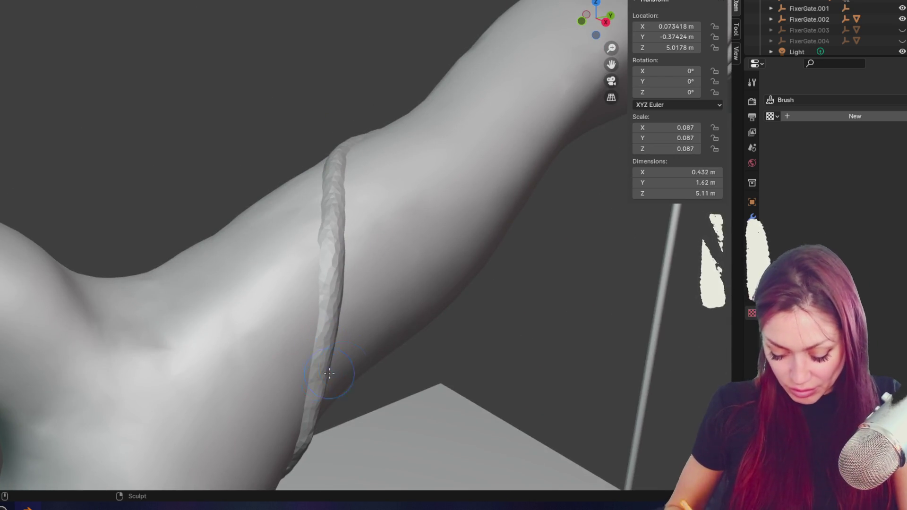
pyautogui.moveTo(329, 373); pyautogui.dragTo(342, 358, button='middle')
pyautogui.moveTo(301, 422); pyautogui.dragTo(293, 431, button='middle')
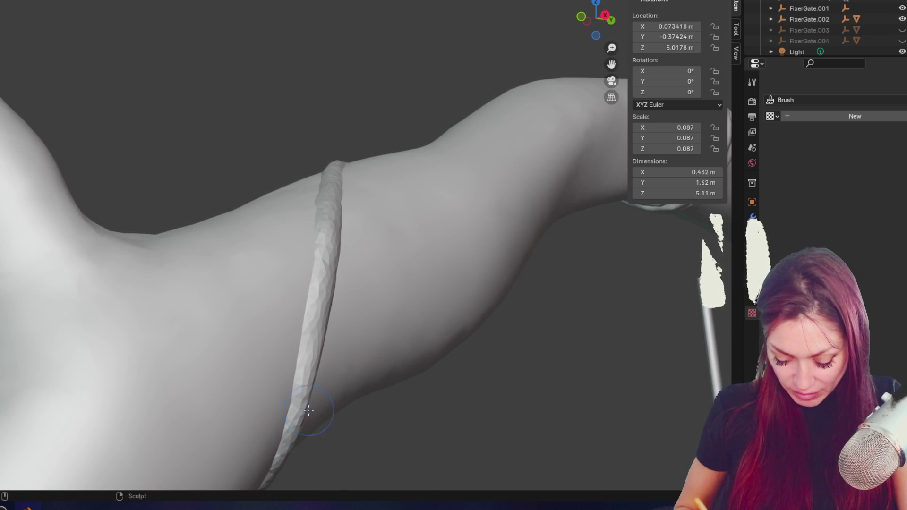
pyautogui.moveTo(308, 409); pyautogui.dragTo(324, 410, button='middle')
pyautogui.moveTo(350, 340)
pyautogui.mouseDown(button='middle')
pyautogui.moveTo(330, 263)
pyautogui.moveTo(511, 272)
pyautogui.moveTo(324, 229)
pyautogui.moveTo(149, 209)
pyautogui.mouseUp(button='middle')
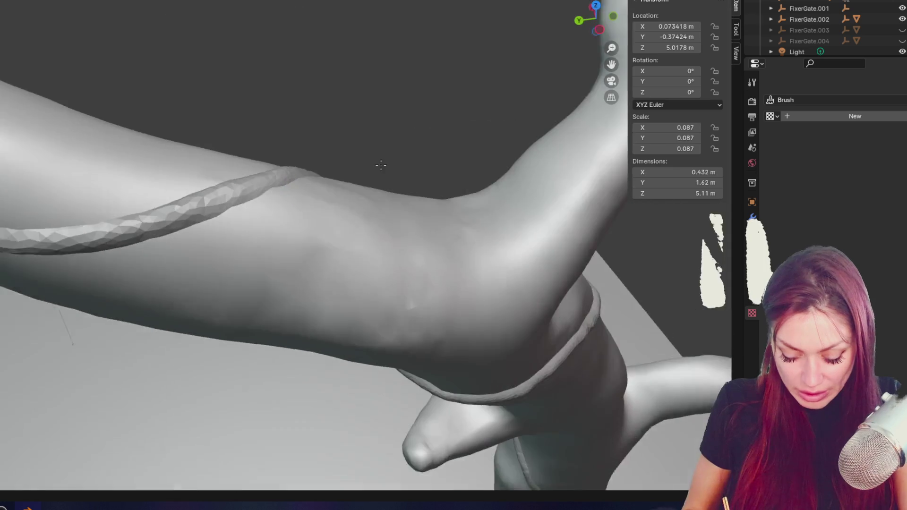
pyautogui.moveTo(181, 233)
pyautogui.mouseDown(button='middle')
pyautogui.moveTo(203, 218)
pyautogui.moveTo(248, 213)
pyautogui.moveTo(11, 267)
pyautogui.mouseUp(button='middle')
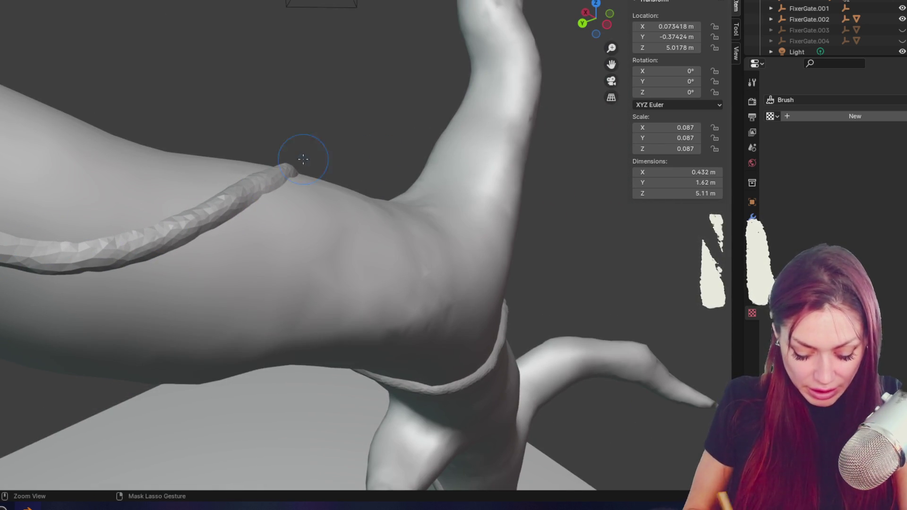
pyautogui.moveTo(229, 196)
pyautogui.mouseDown(button='middle')
pyautogui.moveTo(427, 243)
pyautogui.moveTo(437, 217)
pyautogui.mouseUp(button='middle')
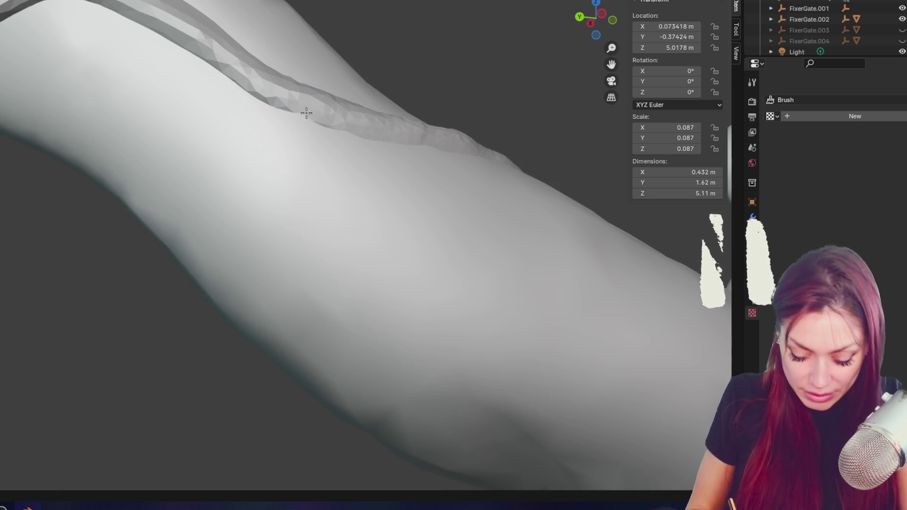
pyautogui.moveTo(303, 116); pyautogui.dragTo(269, 156, button='middle')
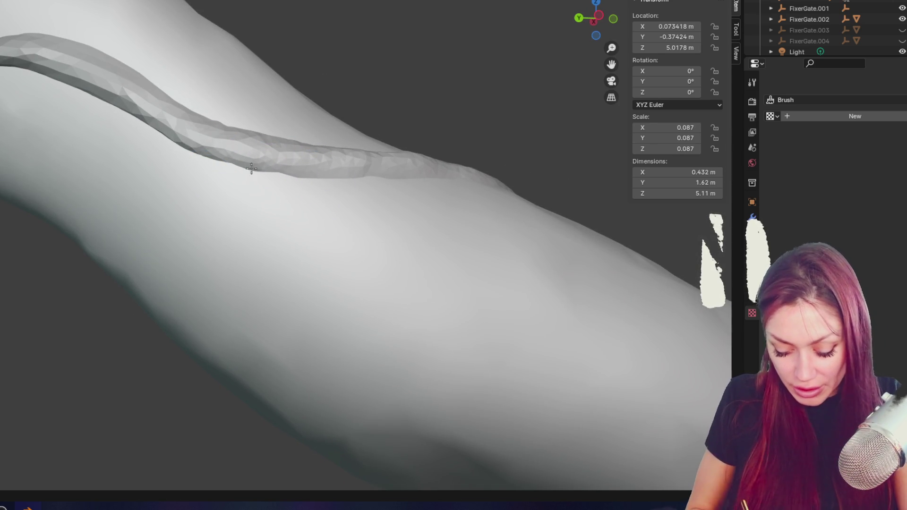
pyautogui.moveTo(373, 191)
pyautogui.mouseDown(button='middle')
pyautogui.moveTo(361, 243)
pyautogui.moveTo(411, 260)
pyautogui.moveTo(269, 205)
pyautogui.mouseUp(button='middle')
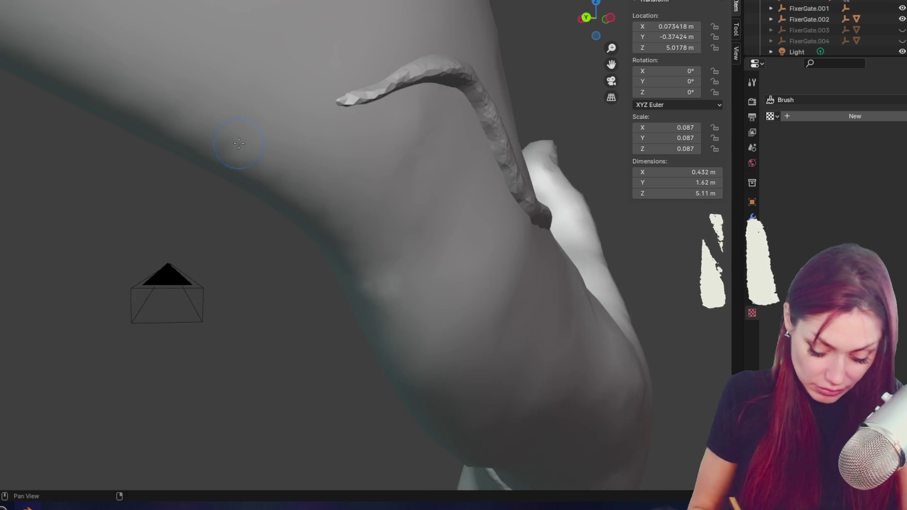
pyautogui.moveTo(283, 177); pyautogui.dragTo(260, 112, button='middle')
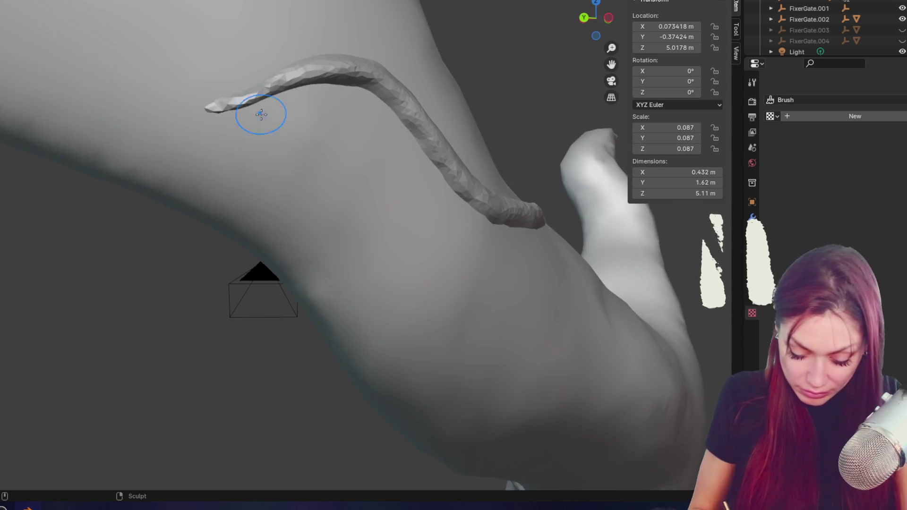
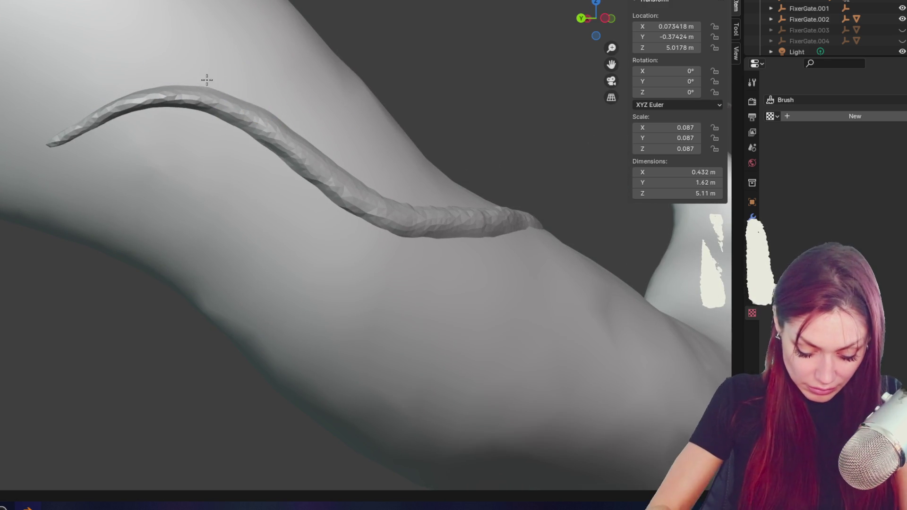
# - Smooth the vine strand and sculpt along its edge, orbiting along the trunk to check it
pyautogui.moveTo(283, 118); pyautogui.dragTo(335, 211)
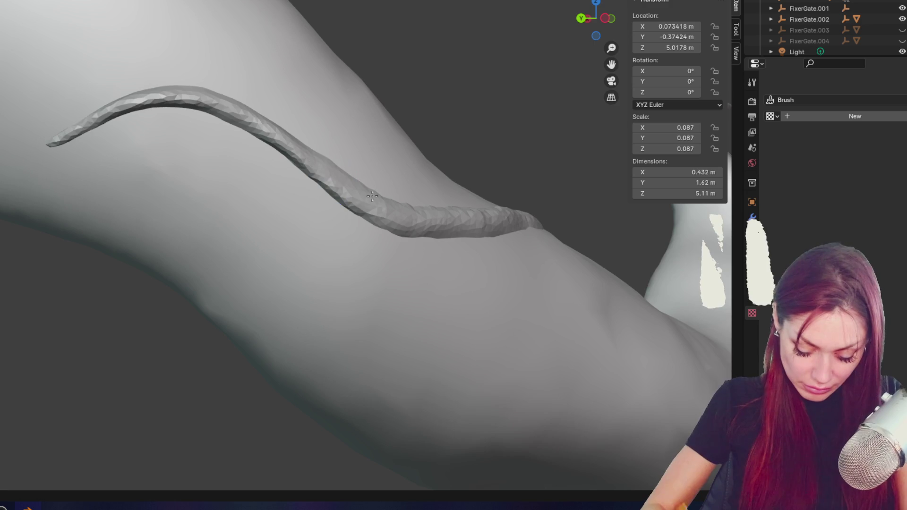
pyautogui.keyDown('ctrl'); pyautogui.moveTo(370, 189); pyautogui.dragTo(227, 200, button='middle'); pyautogui.keyUp('ctrl')
pyautogui.moveTo(131, 198); pyautogui.dragTo(97, 227, button='middle')
pyautogui.moveTo(43, 264); pyautogui.dragTo(5, 244)
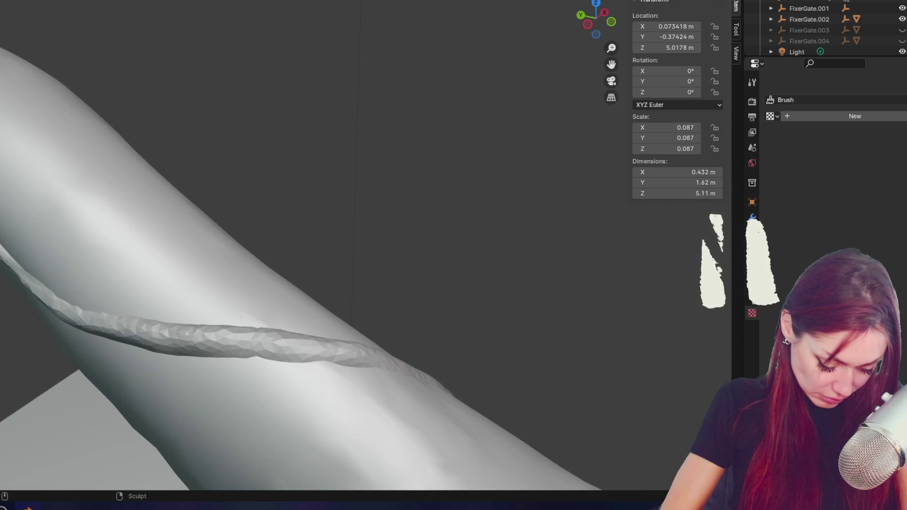
pyautogui.moveTo(3, 228)
pyautogui.mouseDown(button='middle')
pyautogui.moveTo(33, 283)
pyautogui.moveTo(44, 273)
pyautogui.moveTo(102, 269)
pyautogui.mouseUp(button='middle')
pyautogui.moveTo(50, 236); pyautogui.dragTo(102, 191, button='middle')
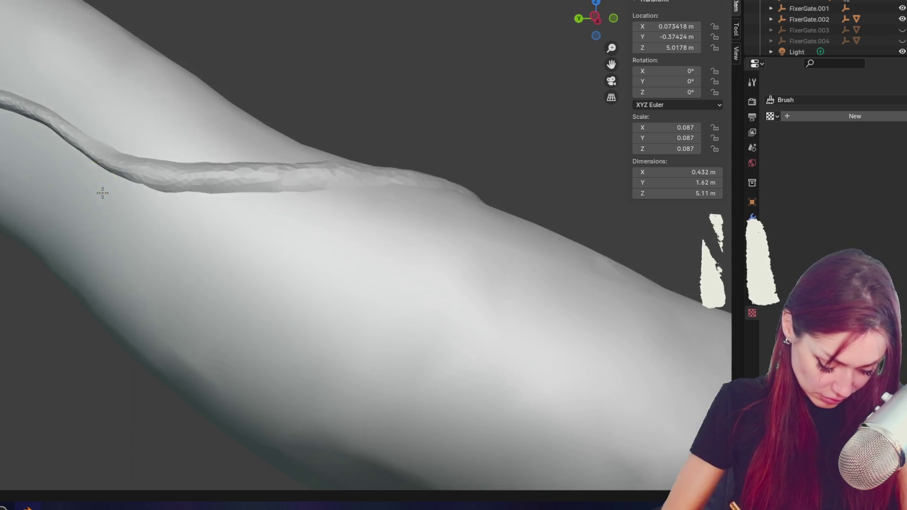
pyautogui.moveTo(132, 133)
pyautogui.mouseDown(button='middle')
pyautogui.moveTo(172, 114)
pyautogui.moveTo(190, 193)
pyautogui.moveTo(40, 319)
pyautogui.mouseUp(button='middle')
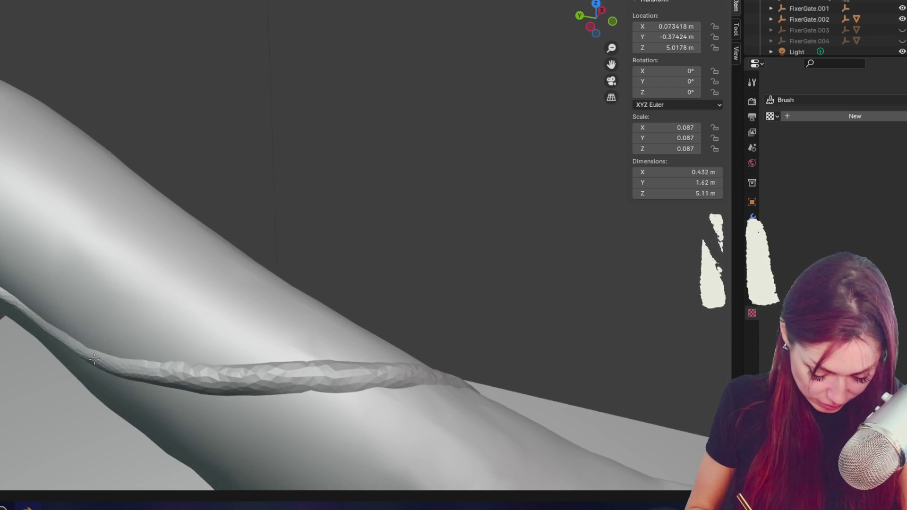
pyautogui.moveTo(125, 378)
pyautogui.mouseDown(button='middle')
pyautogui.moveTo(243, 339)
pyautogui.moveTo(192, 280)
pyautogui.moveTo(233, 239)
pyautogui.mouseUp(button='middle')
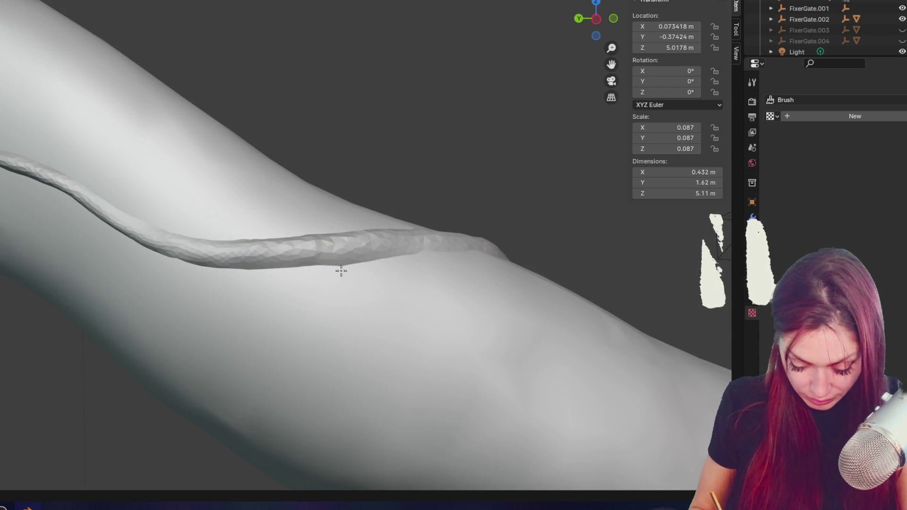
pyautogui.moveTo(353, 266)
pyautogui.mouseDown(button='middle')
pyautogui.moveTo(420, 298)
pyautogui.moveTo(361, 304)
pyautogui.moveTo(379, 338)
pyautogui.moveTo(330, 378)
pyautogui.mouseUp(button='middle')
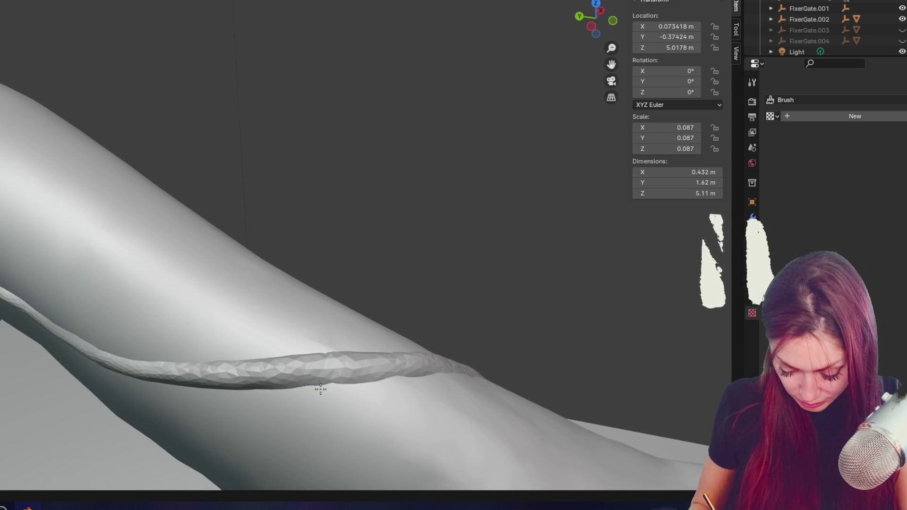
# - Smooth the strand further along the trunk, undo a stray stroke, and level the view on the whole arch
pyautogui.moveTo(212, 355)
pyautogui.mouseDown()
pyautogui.moveTo(384, 360)
pyautogui.moveTo(199, 360)
pyautogui.mouseUp()
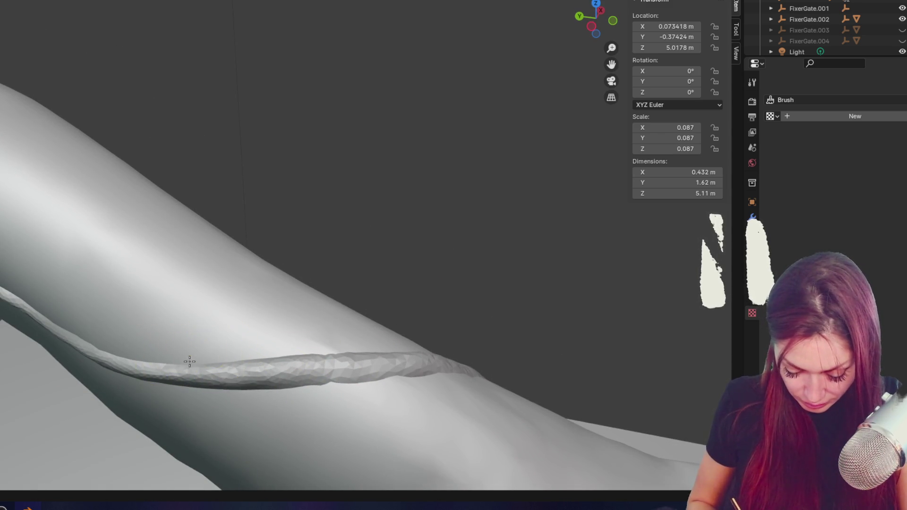
pyautogui.moveTo(247, 358); pyautogui.dragTo(312, 382)
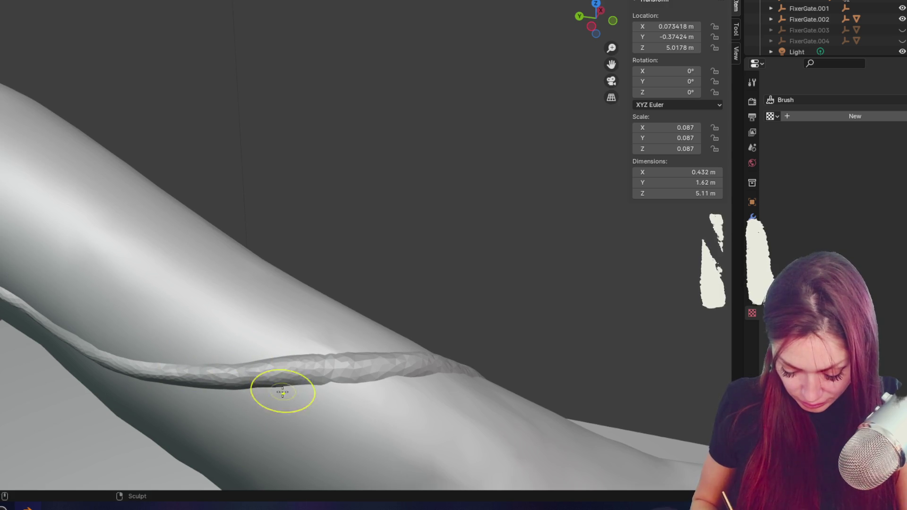
pyautogui.moveTo(345, 385)
pyautogui.mouseDown(button='middle')
pyautogui.moveTo(334, 369)
pyautogui.moveTo(227, 347)
pyautogui.mouseUp(button='middle')
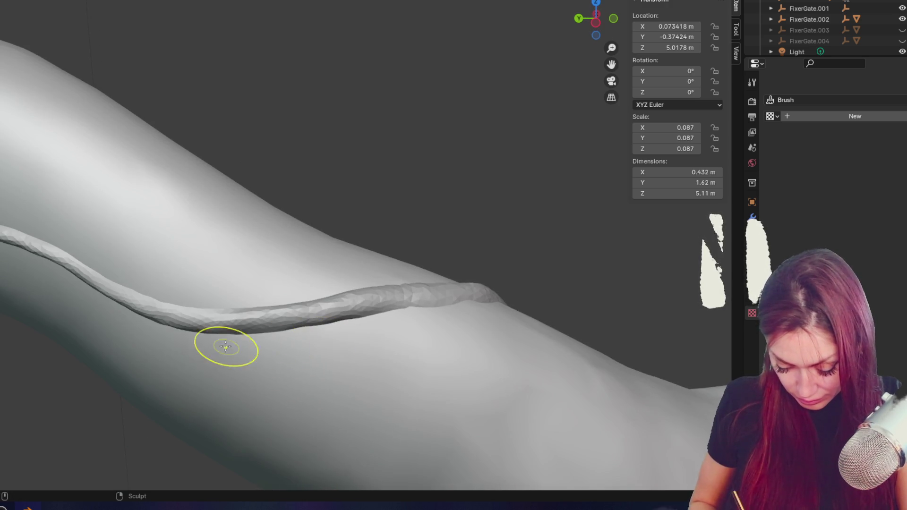
pyautogui.moveTo(259, 314); pyautogui.dragTo(242, 312)
pyautogui.hotkey('ctrl', 'z')
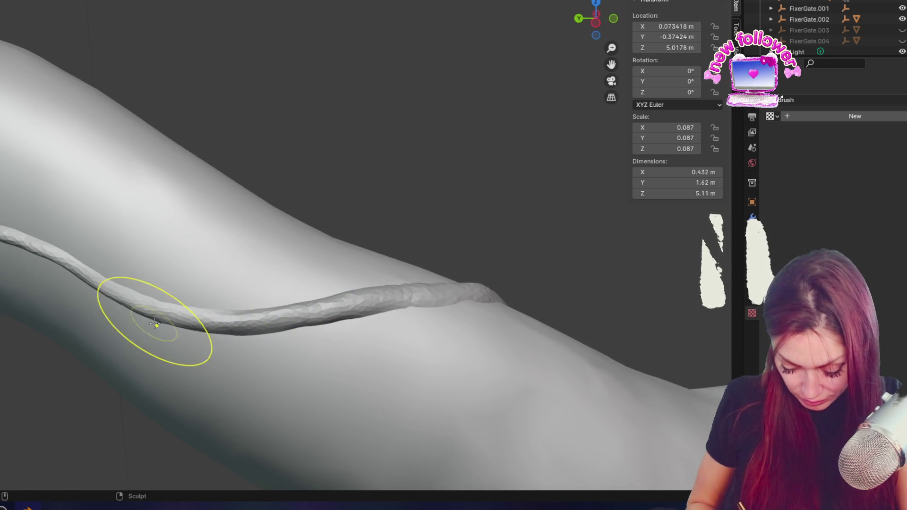
pyautogui.moveTo(319, 309); pyautogui.dragTo(442, 324, button='middle')
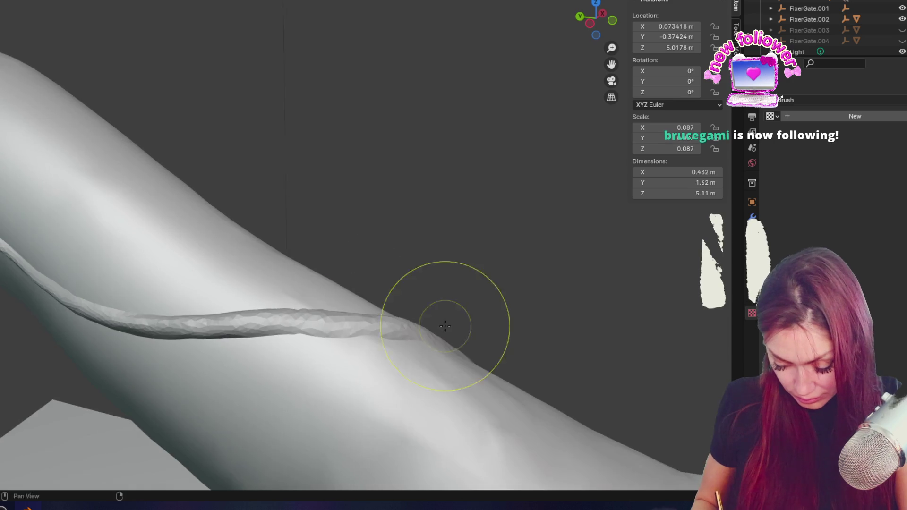
pyautogui.moveTo(330, 340)
pyautogui.mouseDown(button='middle')
pyautogui.moveTo(303, 368)
pyautogui.moveTo(192, 355)
pyautogui.mouseUp(button='middle')
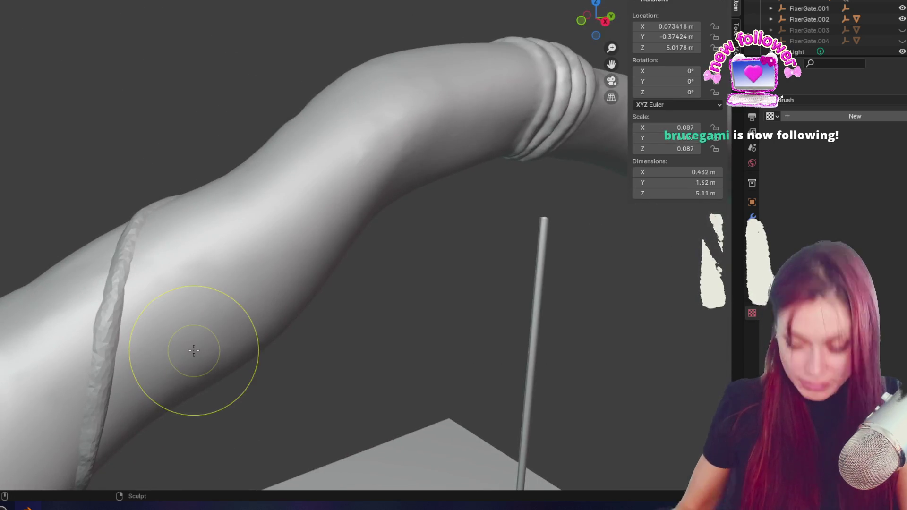
pyautogui.scroll(-5, 381, 305)
pyautogui.moveTo(382, 304)
pyautogui.mouseDown(button='middle')
pyautogui.moveTo(411, 330)
pyautogui.moveTo(343, 122)
pyautogui.mouseUp(button='middle')
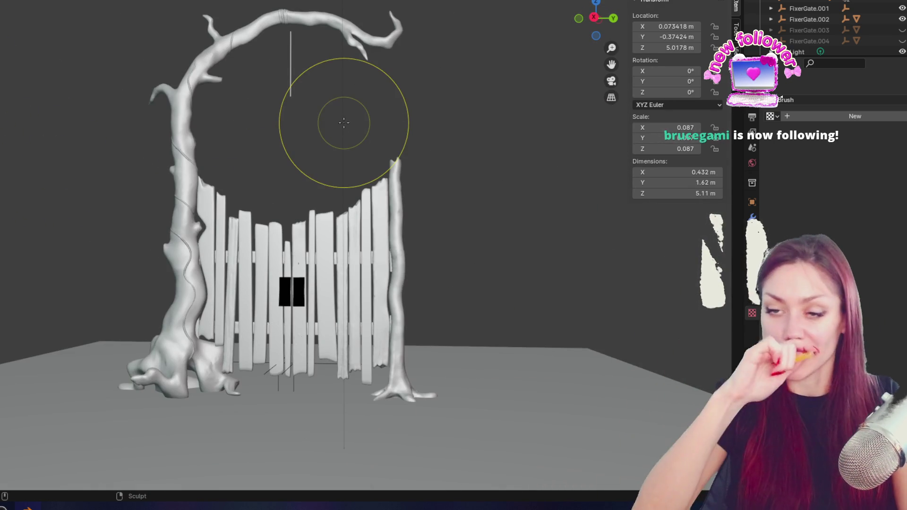
pyautogui.scroll(-2, 368, 140)
# - Save the gate tree file and select the trunk with its vine in Object mode
pyautogui.hotkey('ctrl', 's')
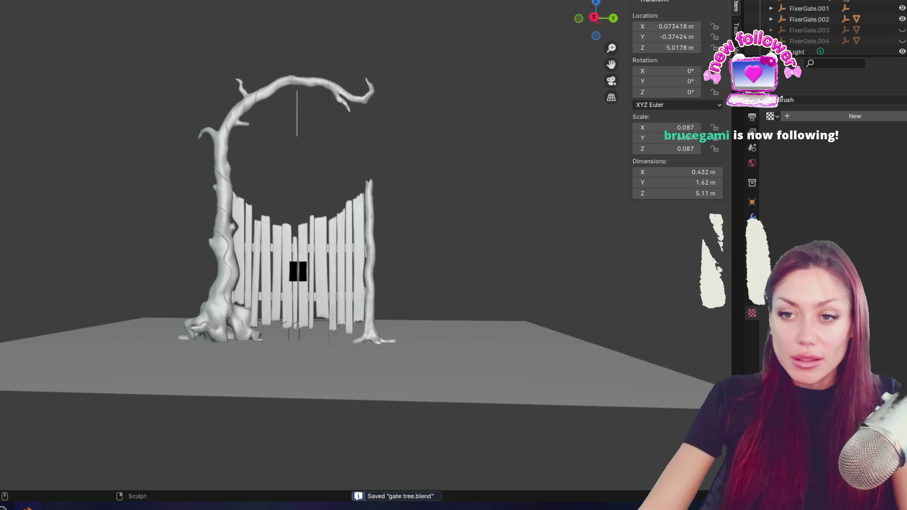
pyautogui.hotkey('ctrl', 'pageup')
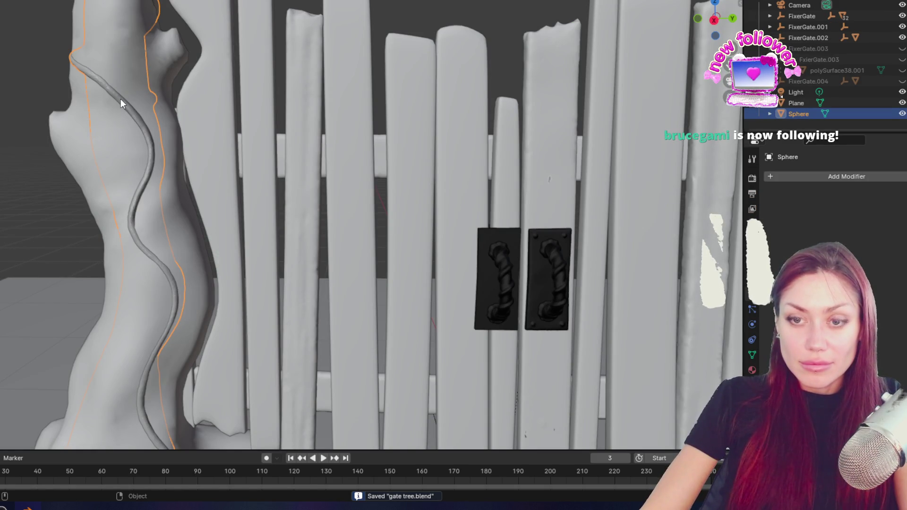
pyautogui.keyDown('shift'); pyautogui.click(79, 131); pyautogui.keyUp('shift')
pyautogui.press('t')
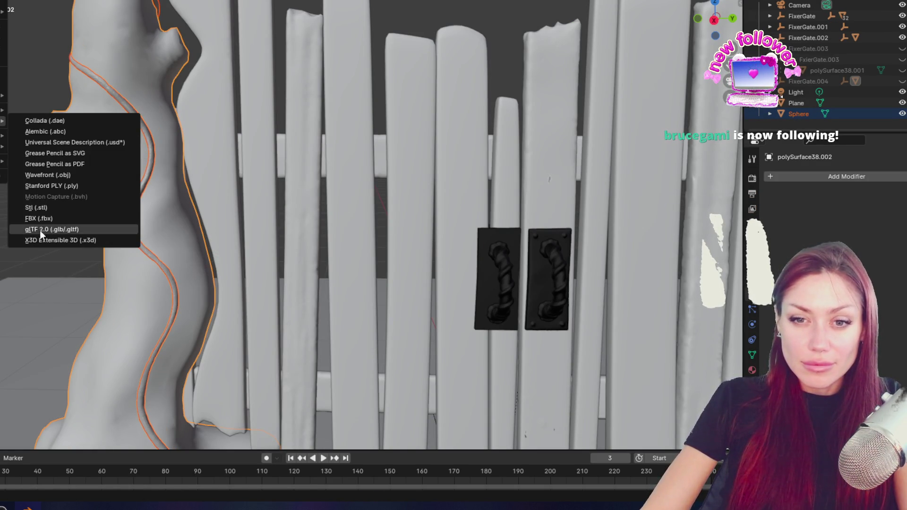
# - Export the trunk and vine as gate tree.fbx using the selected-meshes preset at 0.01 scale
pyautogui.click(39, 218)
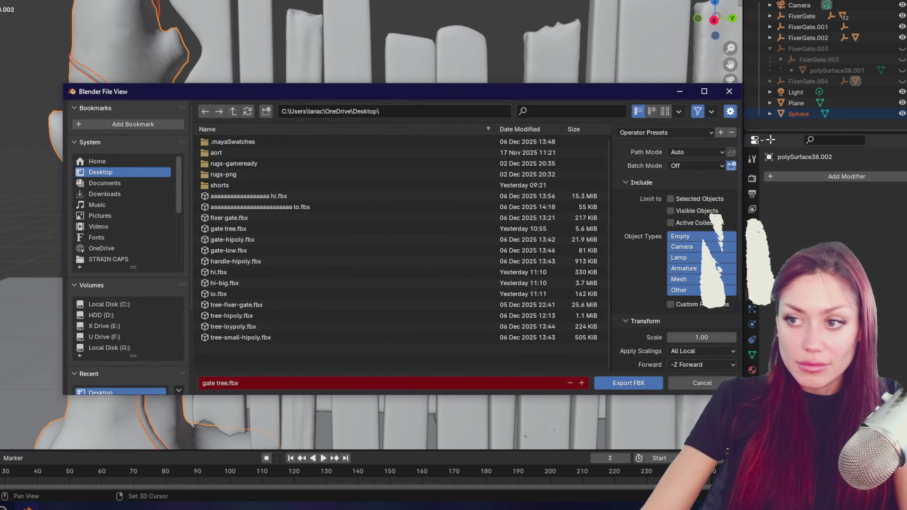
pyautogui.click(706, 132)
pyautogui.click(659, 163)
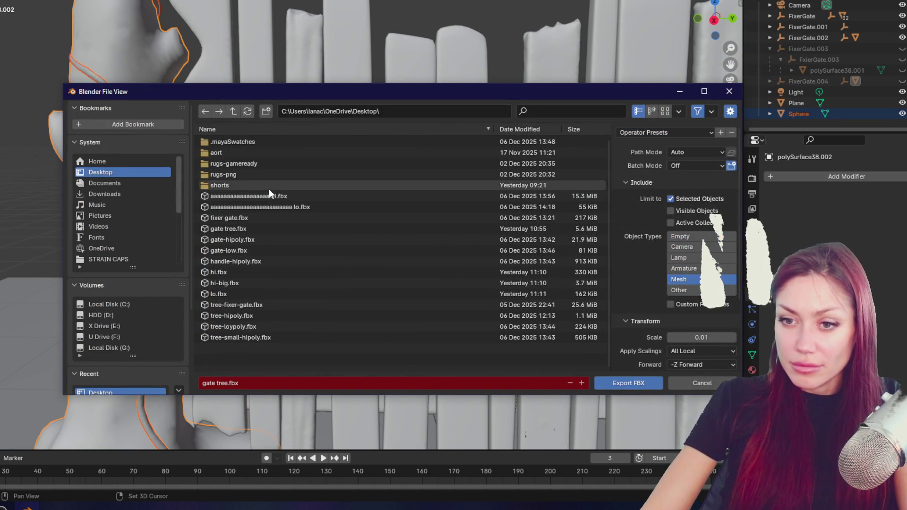
pyautogui.click(647, 385)
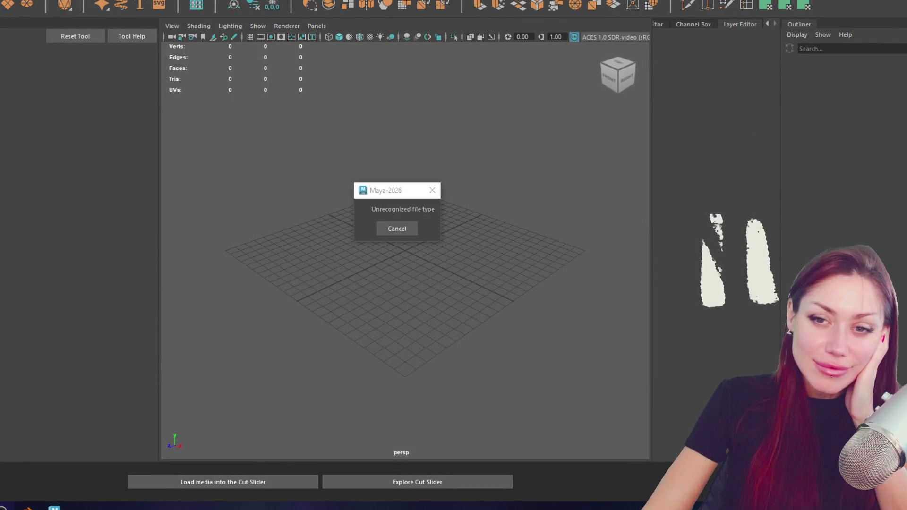
# - Dismiss the 'Unrecognized file type' warning in Maya
pyautogui.click(413, 225)
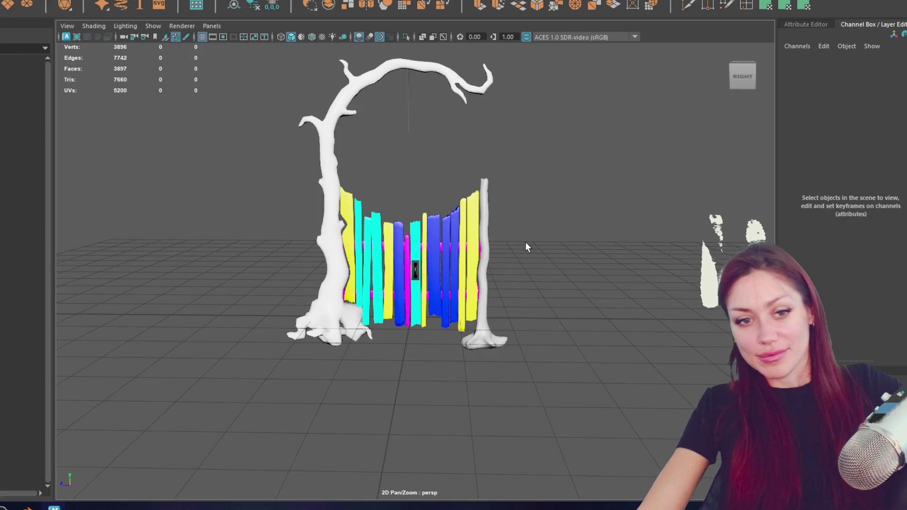
pyautogui.scroll(5, 417, 286)
pyautogui.click(388, 234)
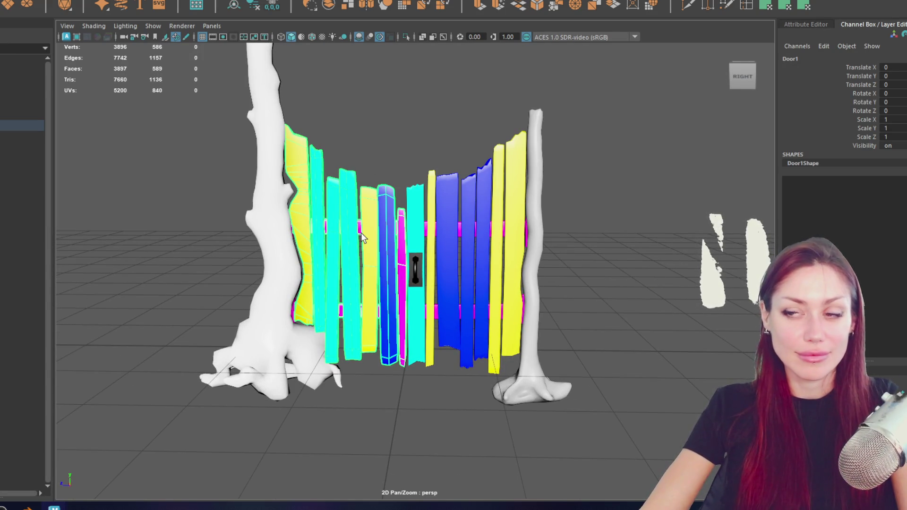
pyautogui.keyDown('alt'); pyautogui.moveTo(433, 216); pyautogui.dragTo(434, 216, button='middle'); pyautogui.keyUp('alt')
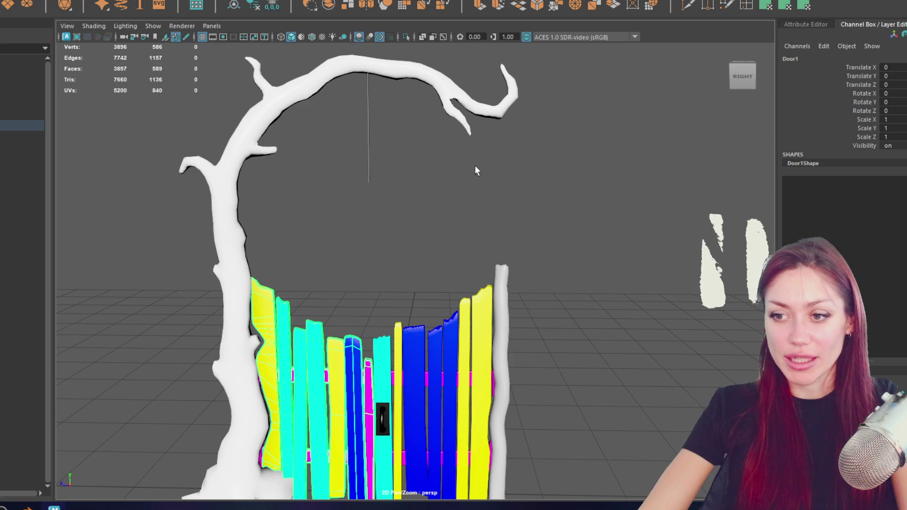
pyautogui.moveTo(780, 223); pyautogui.dragTo(781, 223, button='middle')
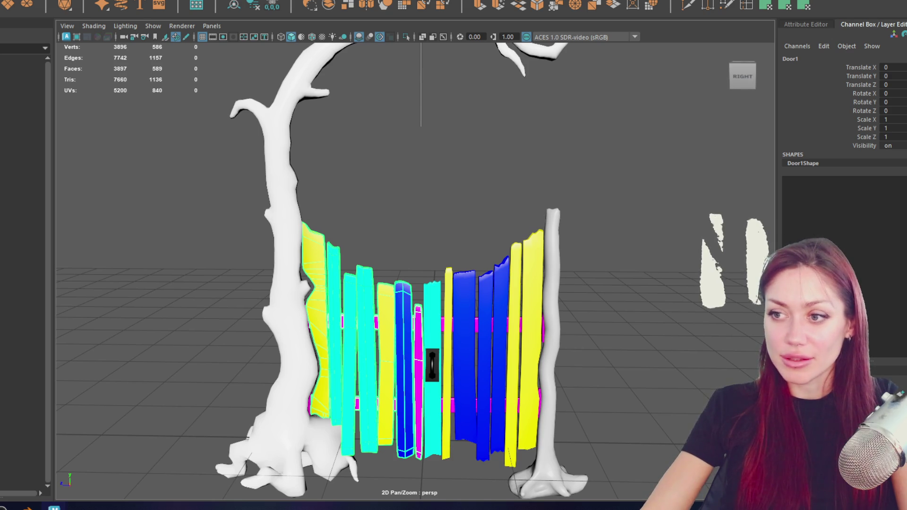
pyautogui.press('Escape')
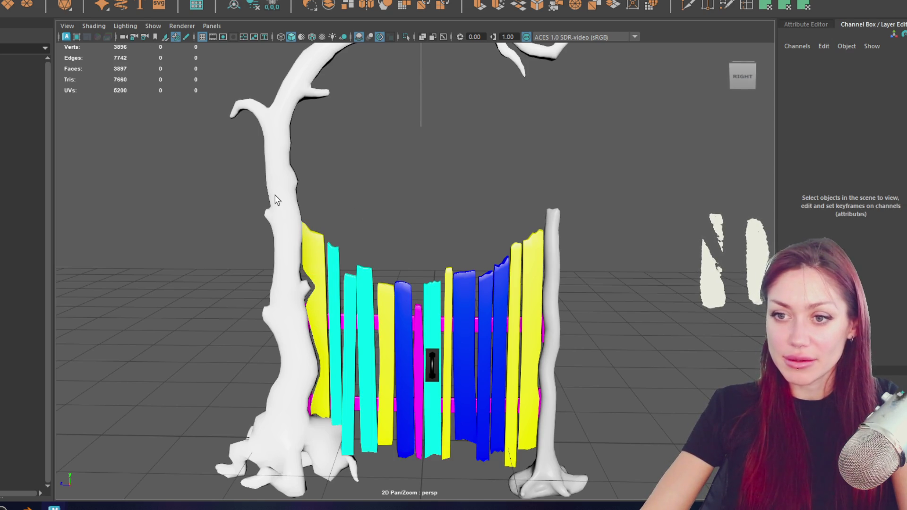
pyautogui.click(275, 200)
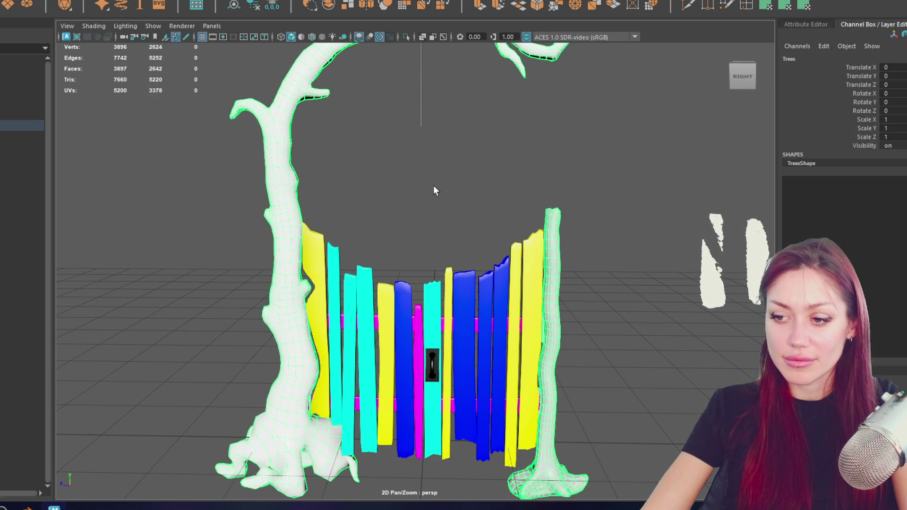
pyautogui.click(434, 191)
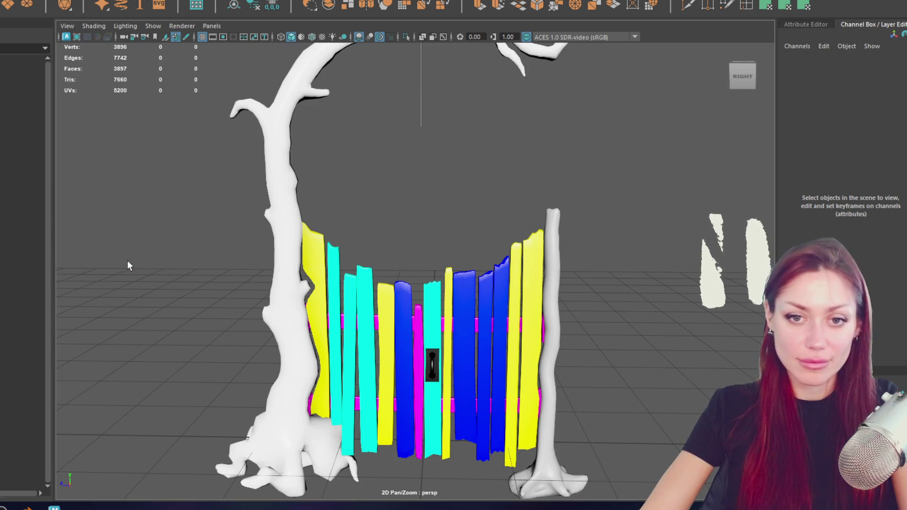
pyautogui.click(12, 201)
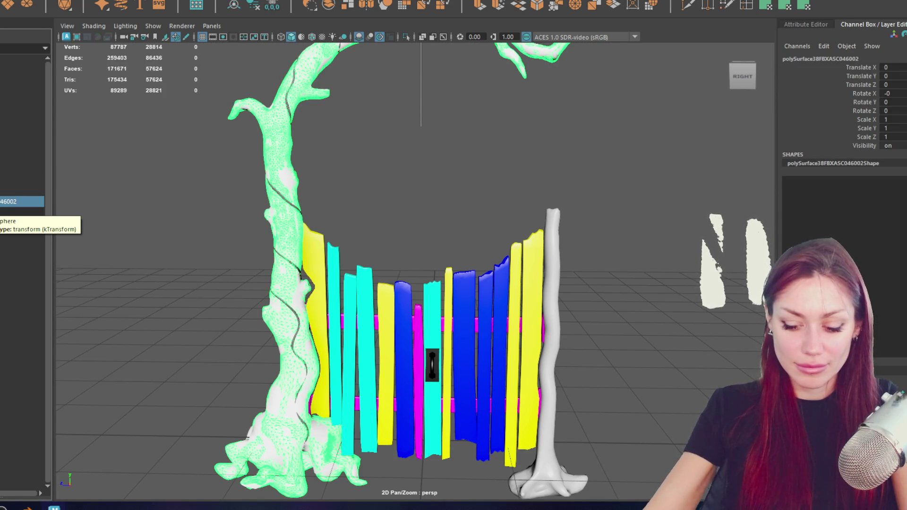
# - Hide the right tree trunk and reveal the hidden HI_POLY mesh
pyautogui.click(248, 193)
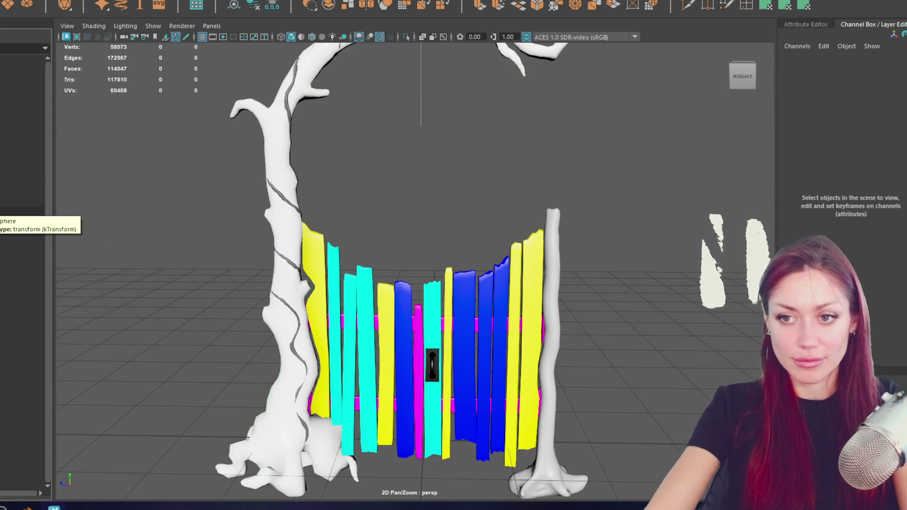
pyautogui.click(278, 195)
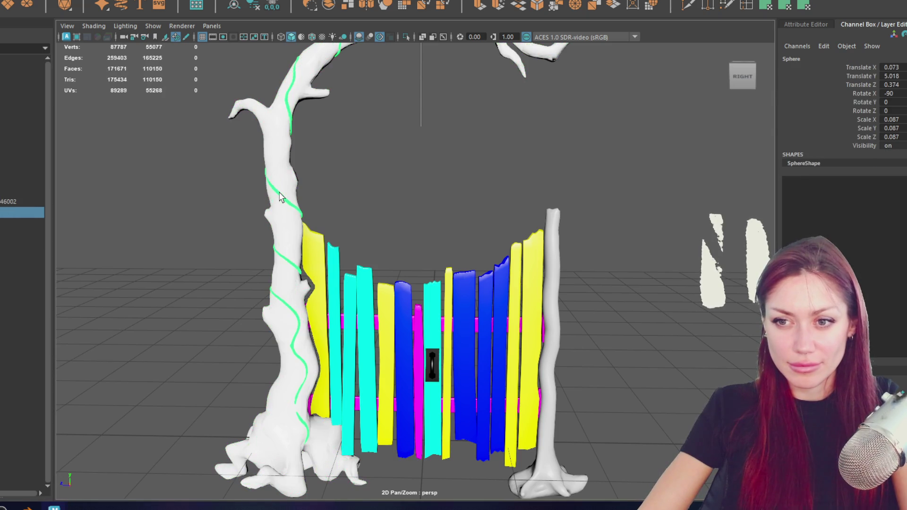
pyautogui.click(28, 125)
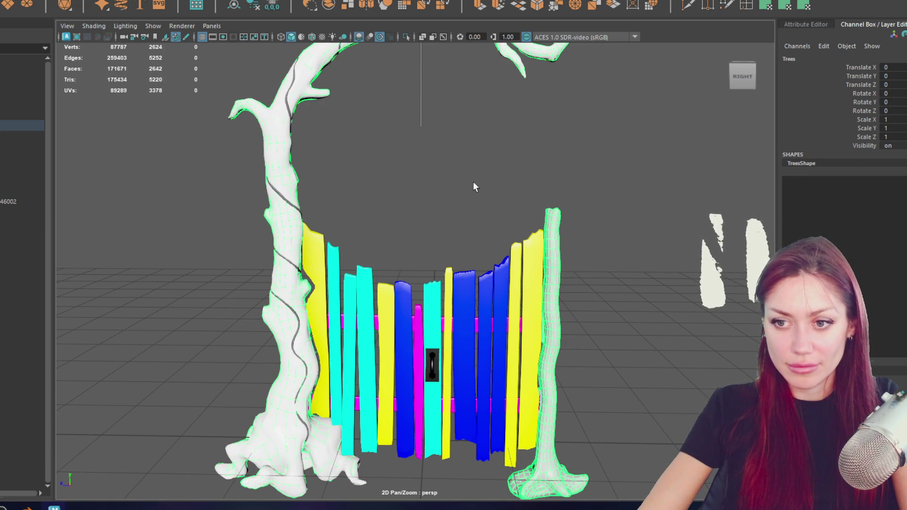
pyautogui.hotkey('ctrl', 'h')
pyautogui.click(22, 103)
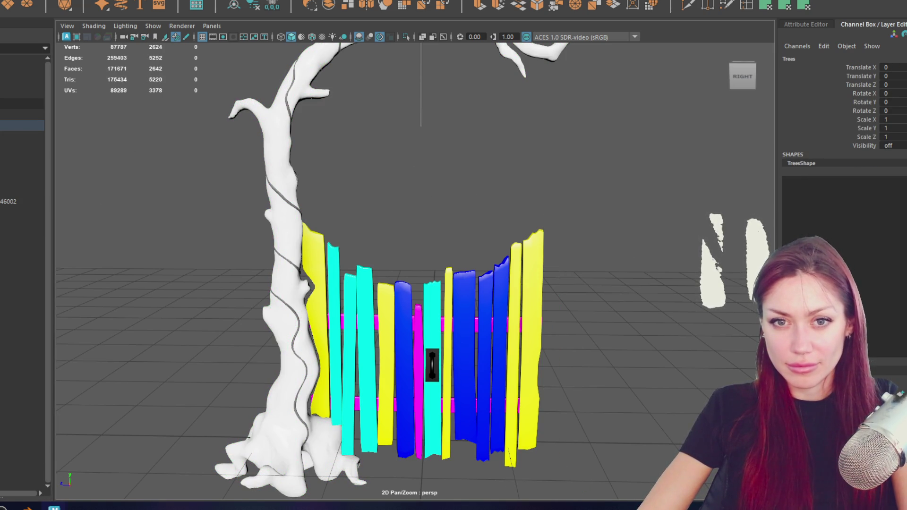
pyautogui.hotkey('shift', 'h')
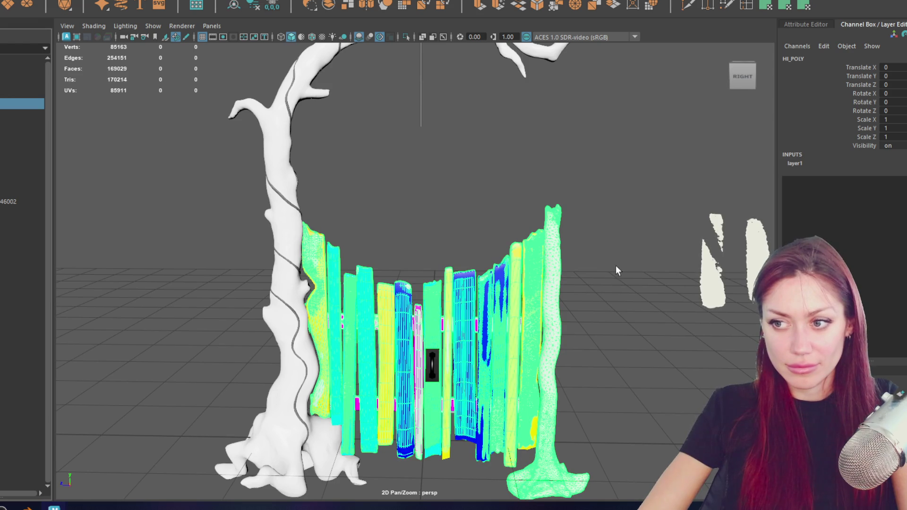
pyautogui.click(559, 282)
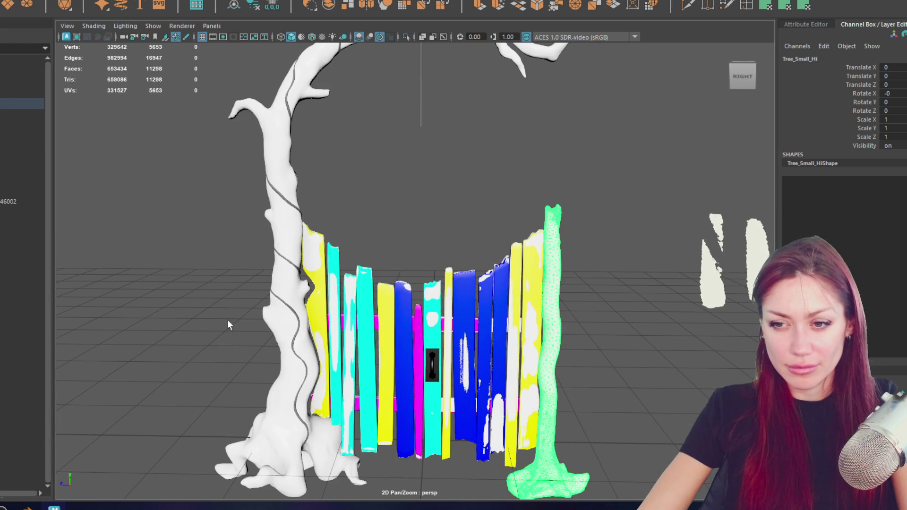
pyautogui.moveTo(229, 324)
pyautogui.keyDown('alt'); pyautogui.mouseDown()
pyautogui.moveTo(496, 340)
pyautogui.moveTo(388, 282)
pyautogui.mouseUp(); pyautogui.keyUp('alt')
# - Hide the left trunk and Tree_Big_Hi, show the vine-wrapped tree and select the left trunk mesh
pyautogui.click(517, 351)
pyautogui.click(538, 334)
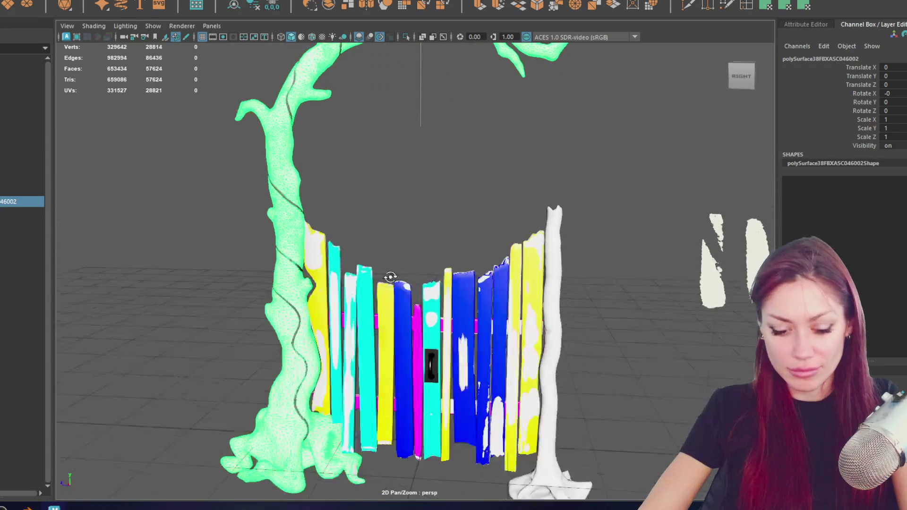
pyautogui.hotkey('ctrl', 'h')
pyautogui.hotkey('shift', 'h')
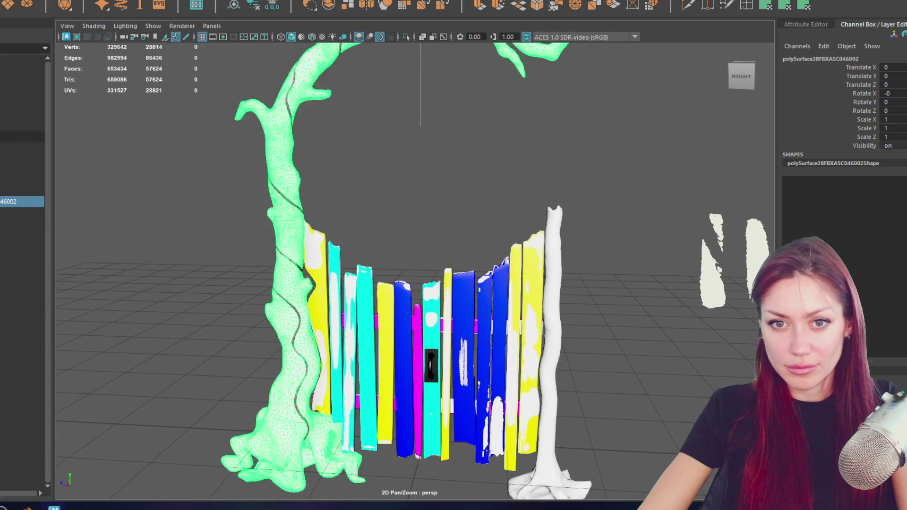
pyautogui.click(21, 180)
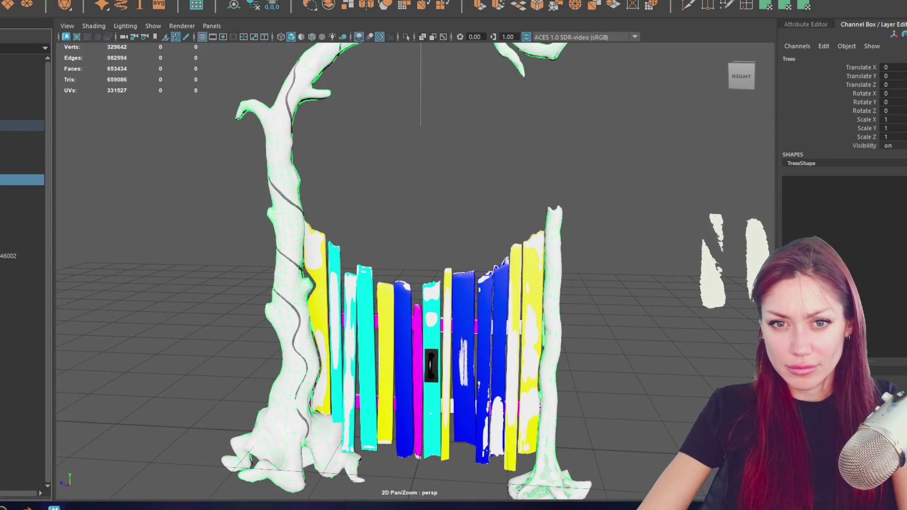
pyautogui.click(22, 114)
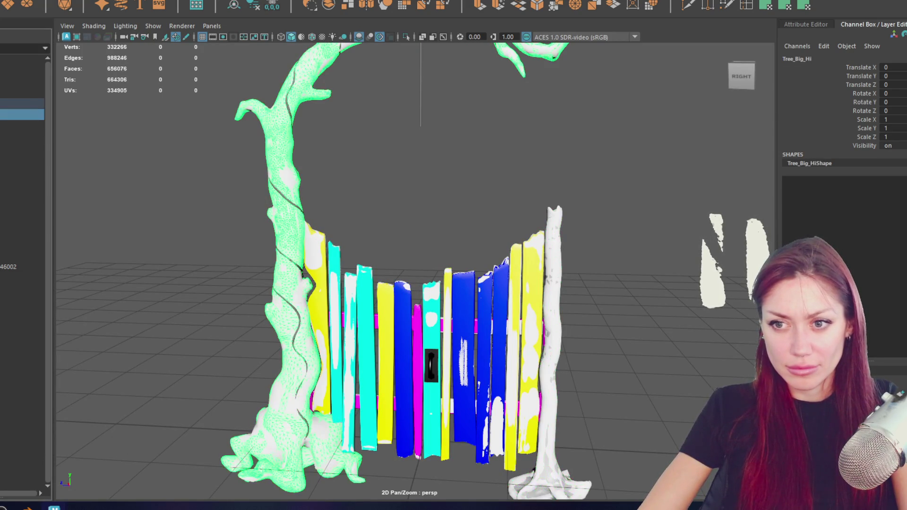
pyautogui.hotkey('ctrl', 'h')
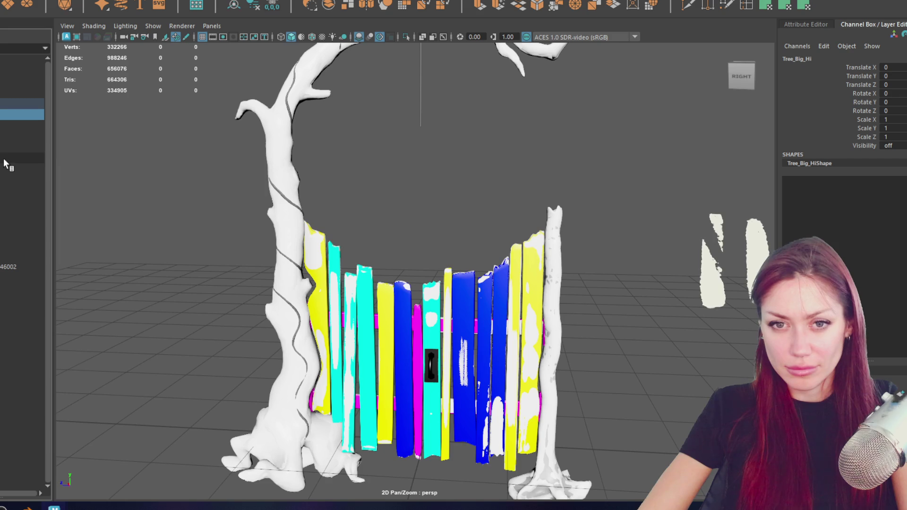
pyautogui.click(307, 211)
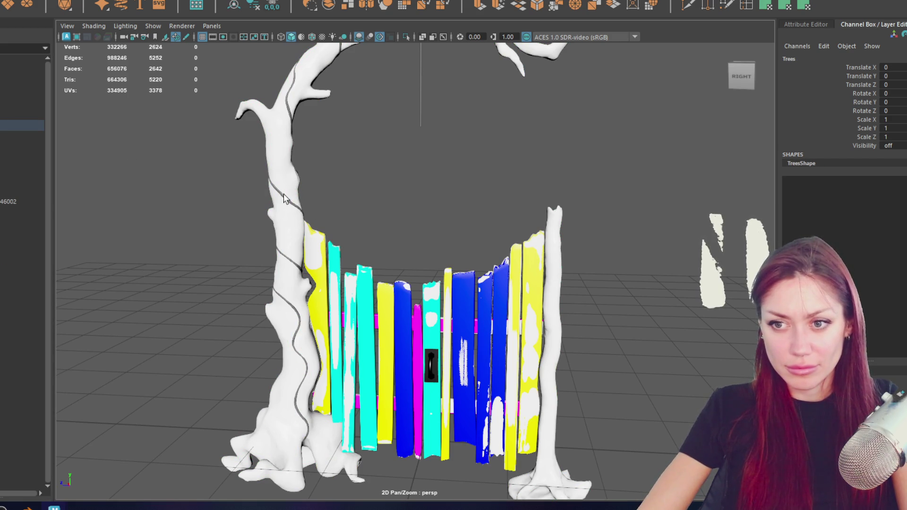
pyautogui.click(284, 199)
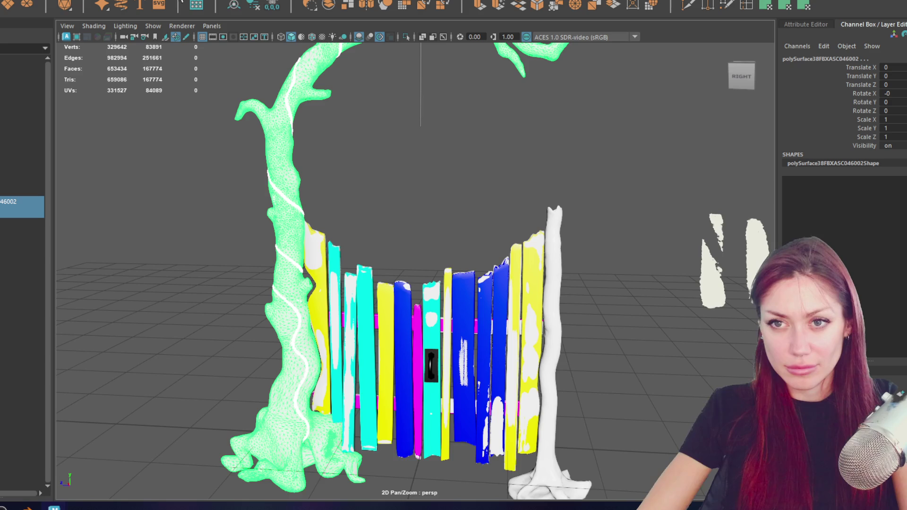
# - Apply Mesh Display Soften Edge to all edges of the left trunk mesh
pyautogui.click(125, 1)
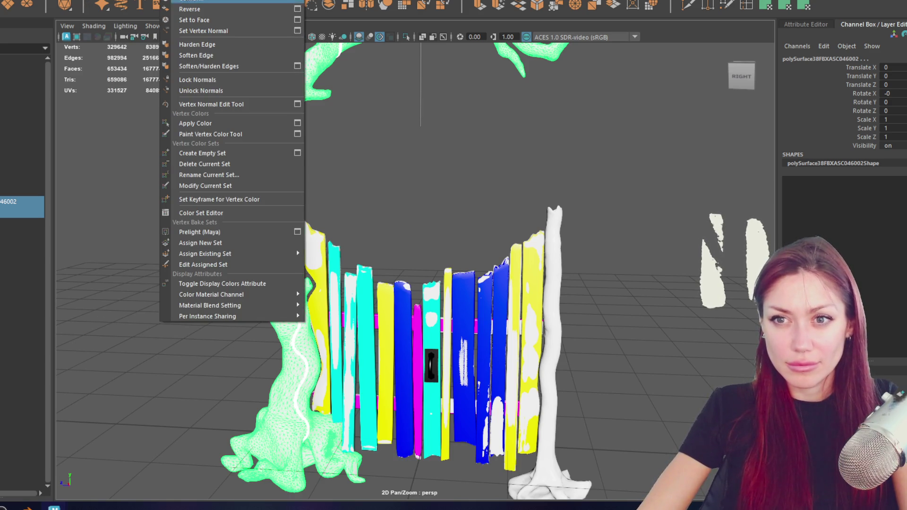
pyautogui.click(186, 87)
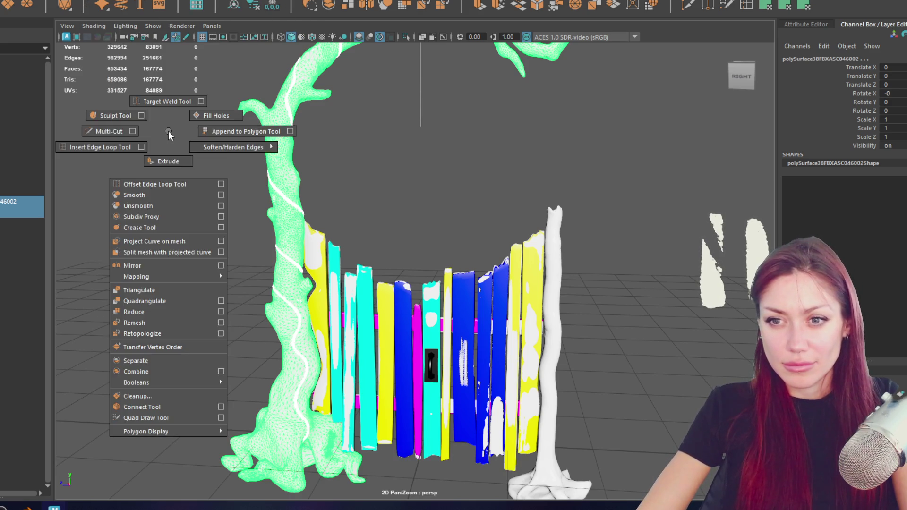
pyautogui.keyDown('shift'); pyautogui.moveTo(168, 131); pyautogui.dragTo(276, 139, button='right'); pyautogui.keyUp('shift')
pyautogui.click(309, 132)
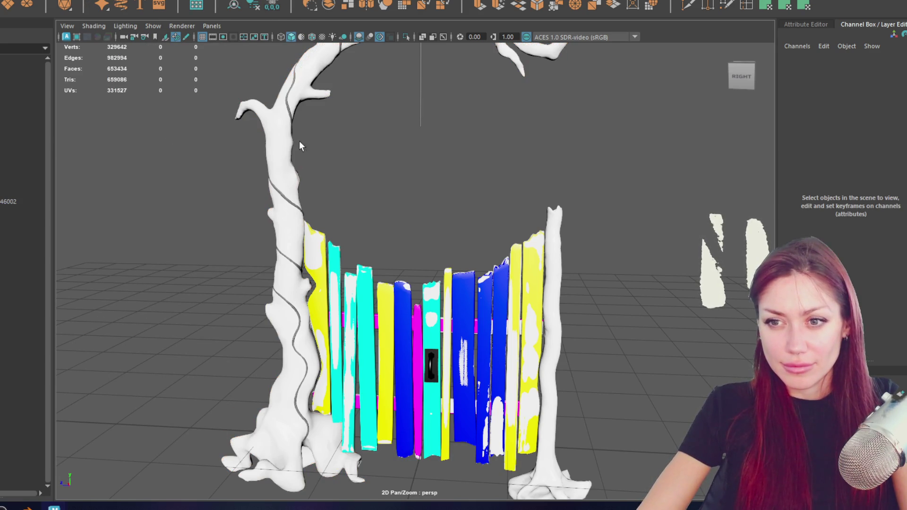
pyautogui.click(288, 156)
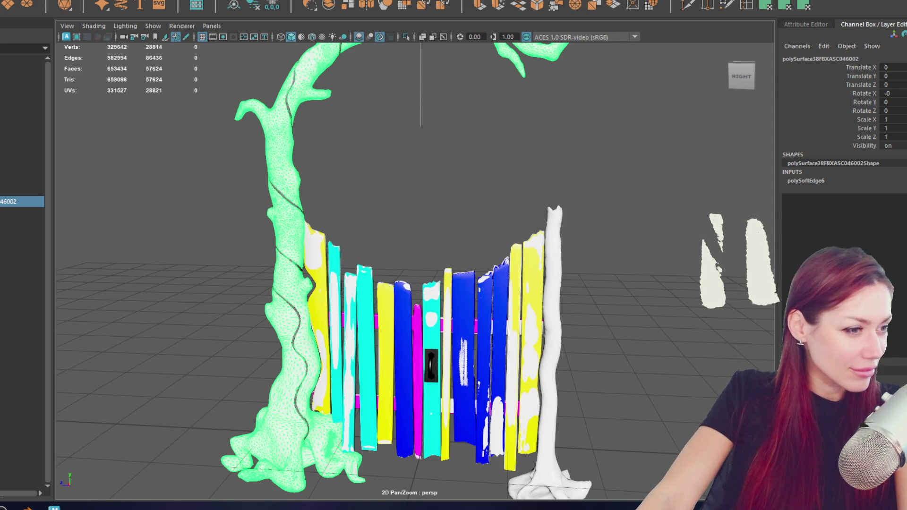
# - Select the green vine curves and begin assigning them a favorite material
pyautogui.click(312, 203)
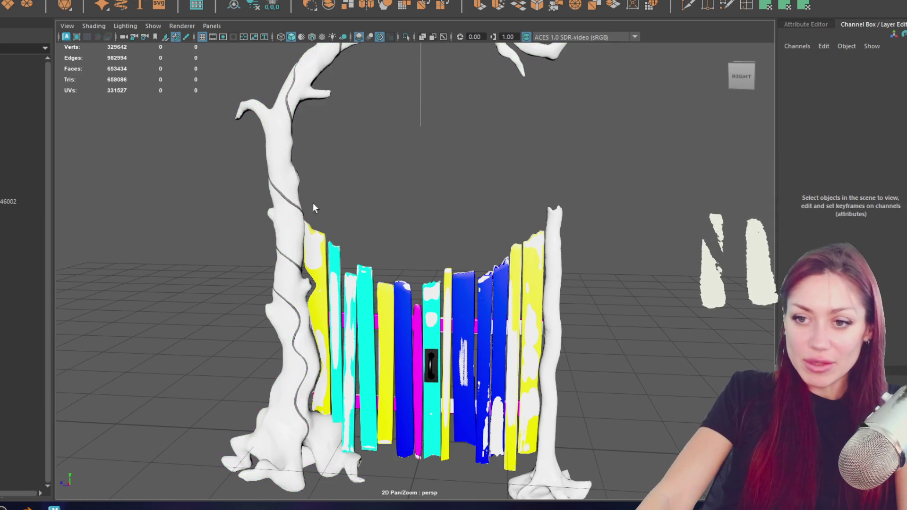
pyautogui.click(286, 202)
pyautogui.moveTo(375, 147); pyautogui.dragTo(452, 396, button='right')
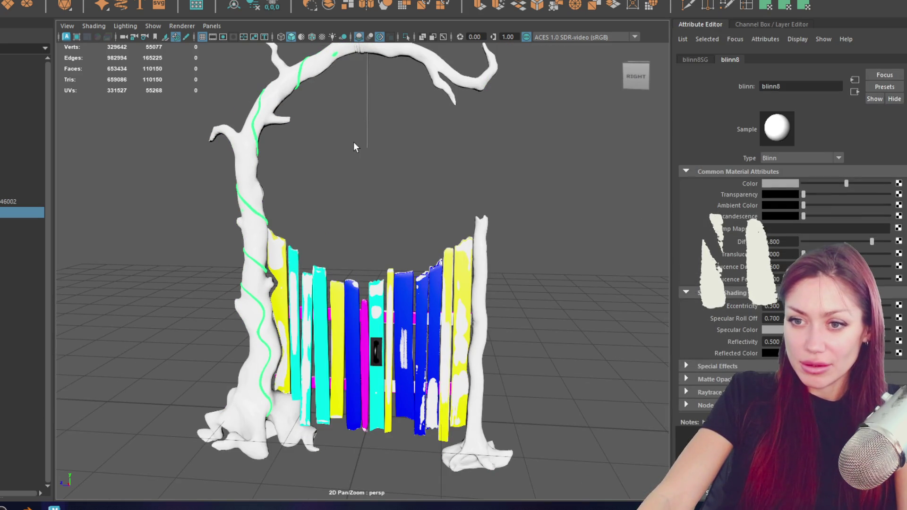
# - Assign the lambert material to the green vine curves and show the trunk's soft edges
pyautogui.click(254, 210)
pyautogui.moveTo(345, 177)
pyautogui.mouseDown(button='right')
pyautogui.moveTo(361, 476)
pyautogui.moveTo(425, 412)
pyautogui.mouseUp(button='right')
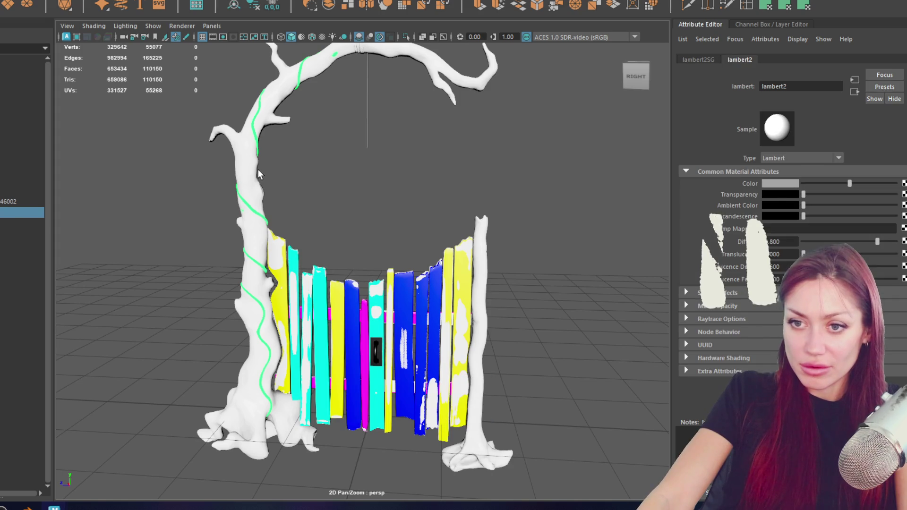
pyautogui.click(251, 176)
pyautogui.moveTo(136, 180)
pyautogui.keyDown('shift'); pyautogui.mouseDown(button='right')
pyautogui.moveTo(224, 226)
pyautogui.moveTo(261, 177)
pyautogui.mouseUp(button='right'); pyautogui.keyUp('shift')
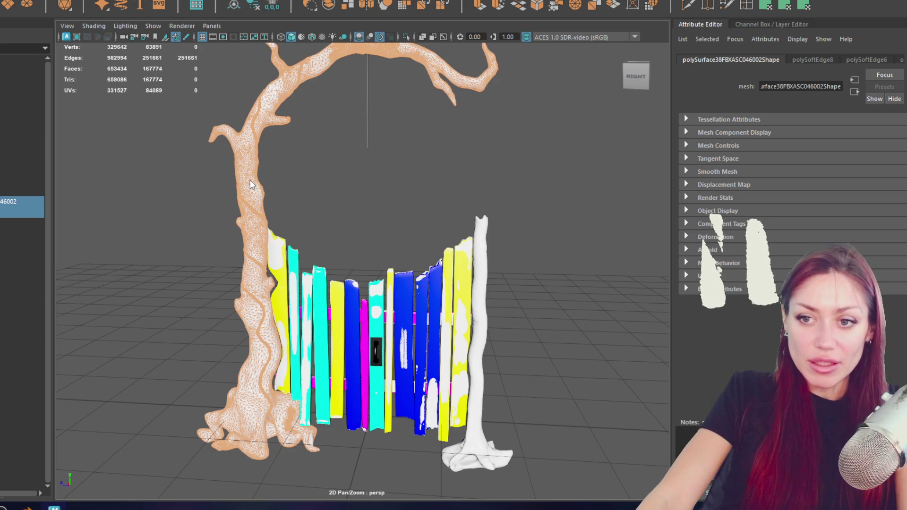
# - Move the sphere down toward the trunk base, inspect the gate, then switch to Substance 3D Painter
pyautogui.click(225, 237)
pyautogui.click(253, 227)
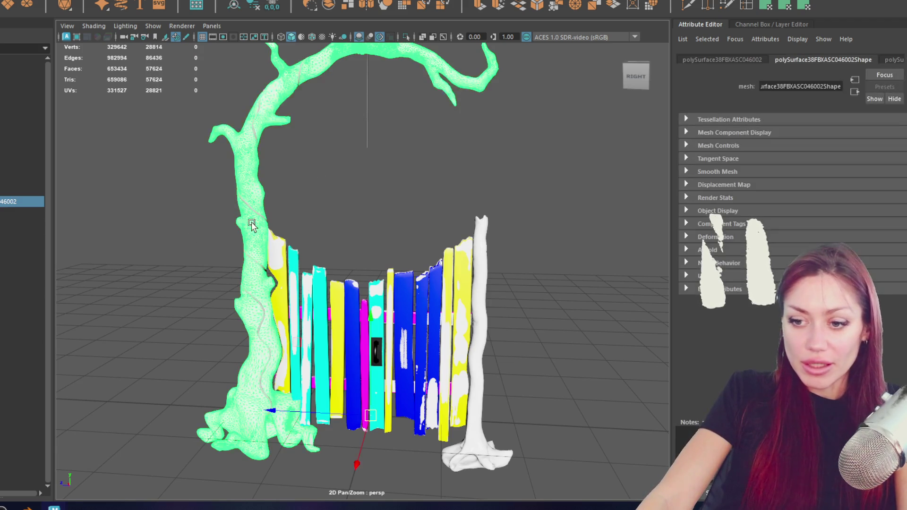
pyautogui.moveTo(405, 433)
pyautogui.keyDown('alt'); pyautogui.mouseDown()
pyautogui.moveTo(232, 423)
pyautogui.moveTo(418, 303)
pyautogui.mouseUp(); pyautogui.keyUp('alt')
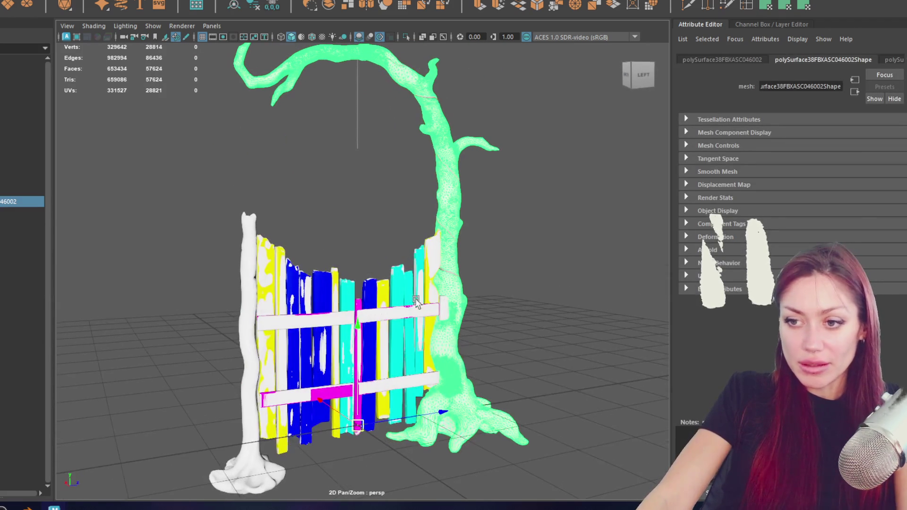
pyautogui.click(447, 273)
pyautogui.keyDown('alt'); pyautogui.moveTo(495, 294); pyautogui.dragTo(397, 212); pyautogui.keyUp('alt')
pyautogui.click(273, 5)
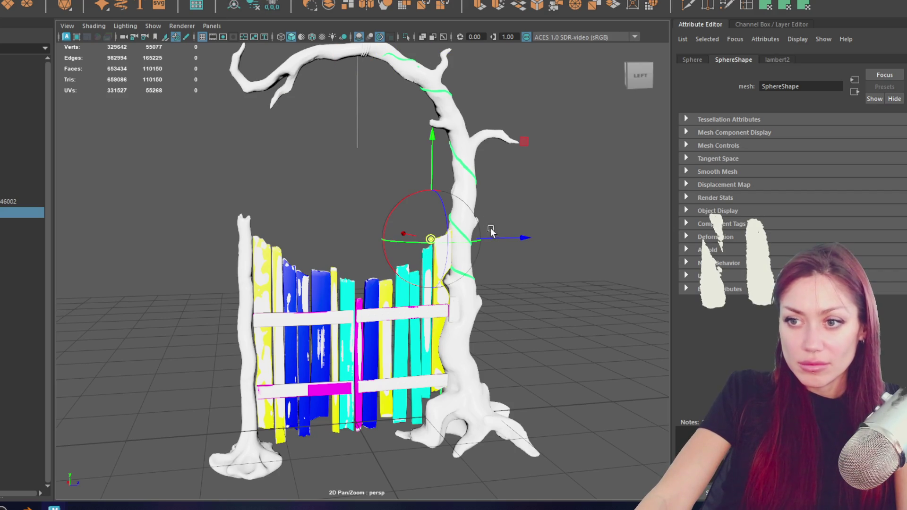
pyautogui.moveTo(431, 239); pyautogui.dragTo(428, 411)
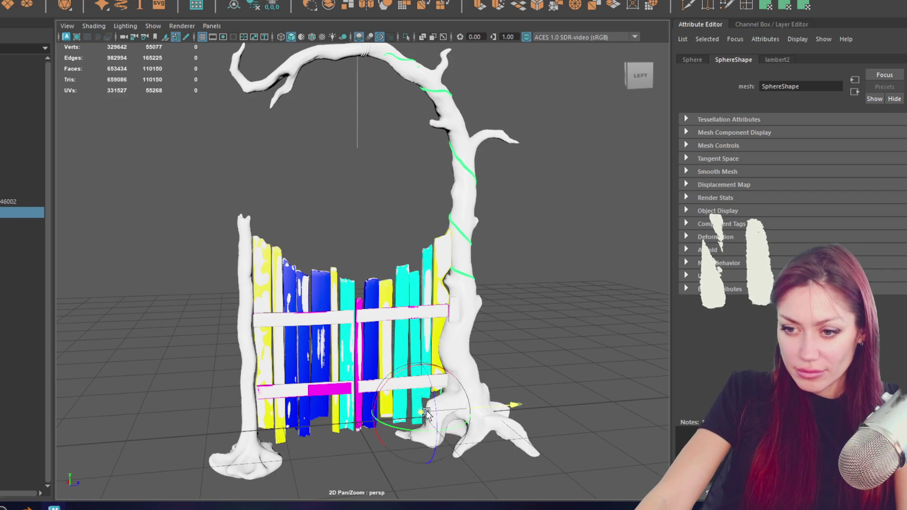
pyautogui.moveTo(487, 411)
pyautogui.keyDown('alt'); pyautogui.mouseDown()
pyautogui.moveTo(244, 405)
pyautogui.moveTo(333, 349)
pyautogui.mouseUp(); pyautogui.keyUp('alt')
pyautogui.click(260, 187)
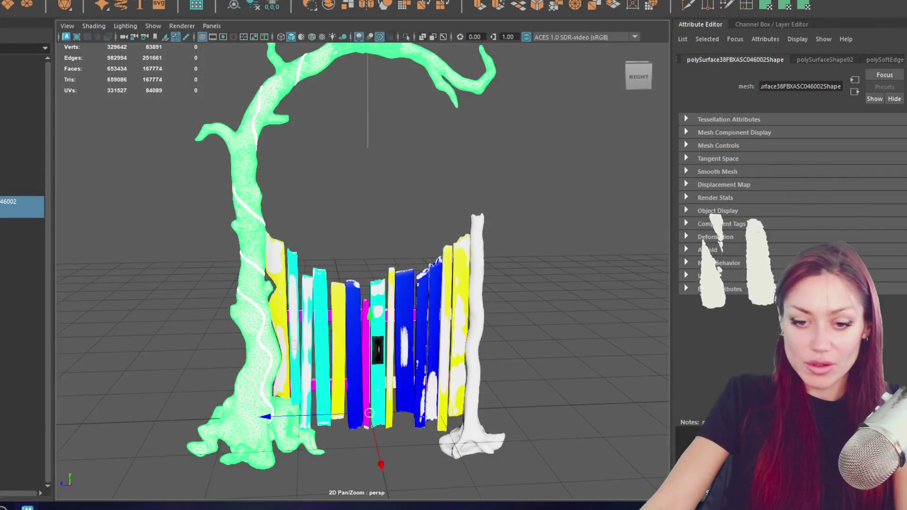
pyautogui.press('super')
pyautogui.press('super')
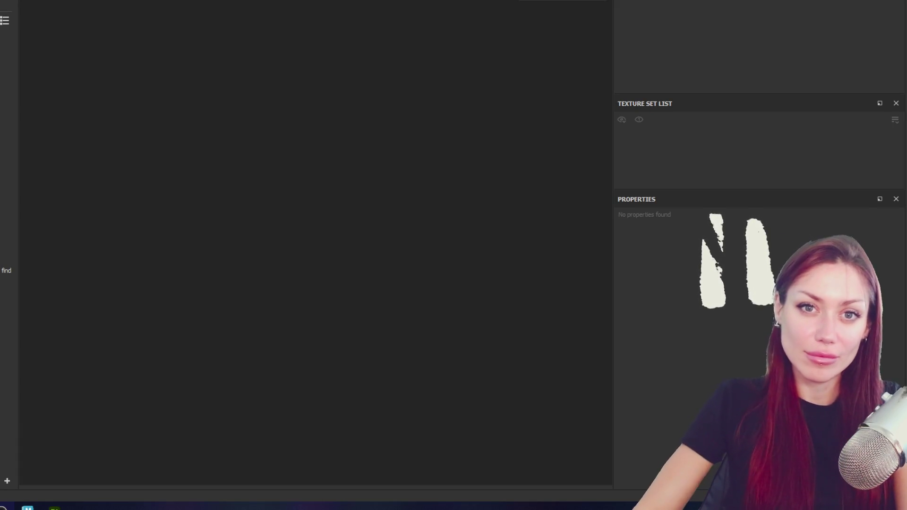
# - Bring up and dismiss the recent projects list in the File menu
pyautogui.hotkey('alt', 'f')
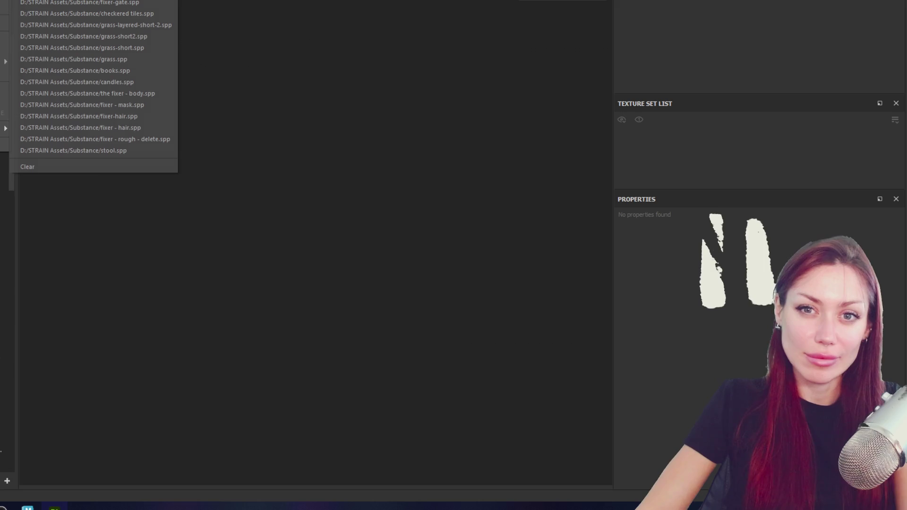
pyautogui.press('Escape')
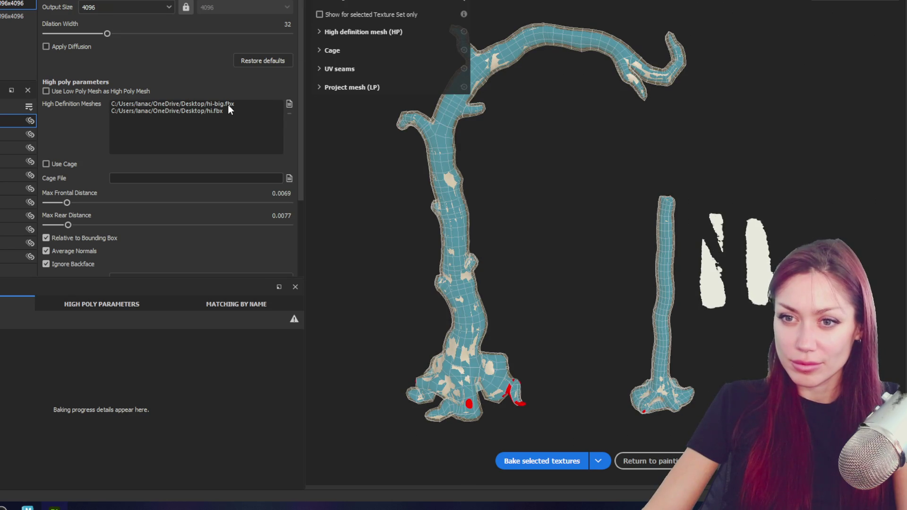
# - Add tree big hi as a high-poly source, leave diffusion off, and bake the tree textures
pyautogui.click(289, 105)
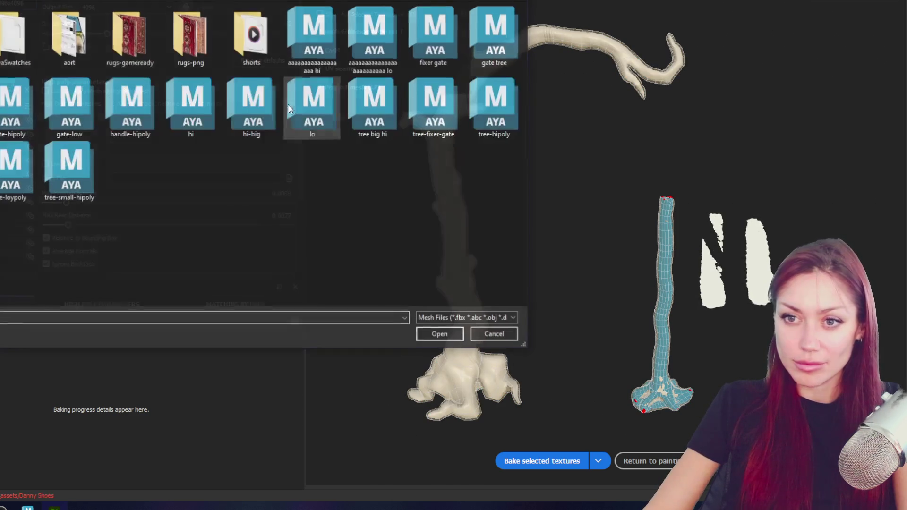
pyautogui.doubleClick(375, 106)
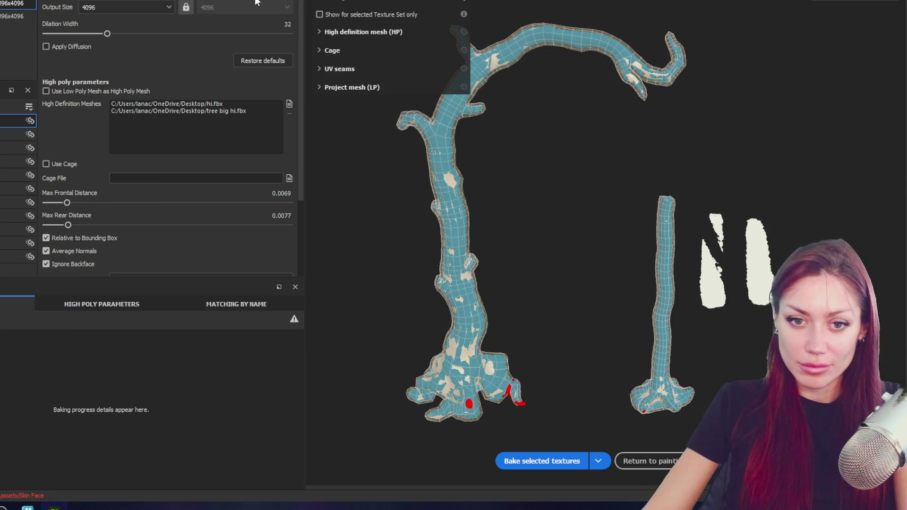
pyautogui.scroll(-1, 260, 46)
pyautogui.scroll(-1, 261, 48)
pyautogui.scroll(-1, 260, 48)
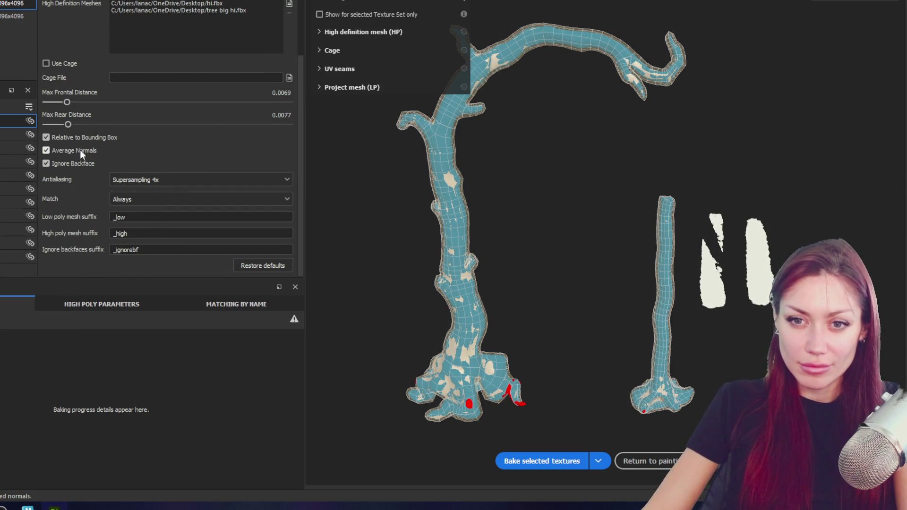
pyautogui.scroll(3, 89, 138)
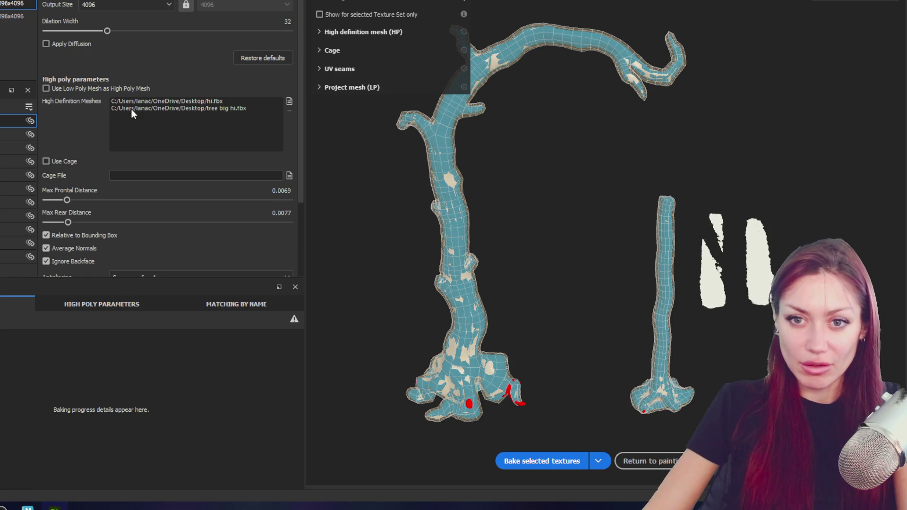
pyautogui.scroll(1, 134, 107)
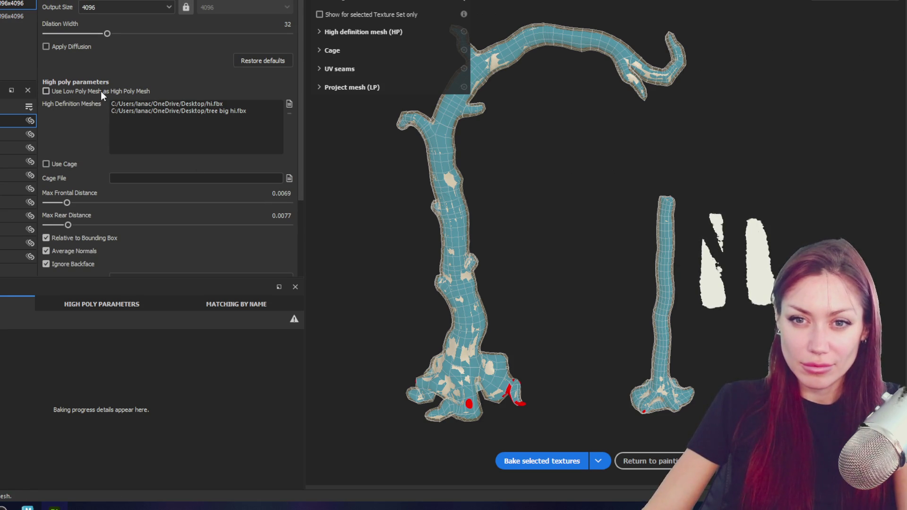
pyautogui.click(71, 51)
pyautogui.click(71, 47)
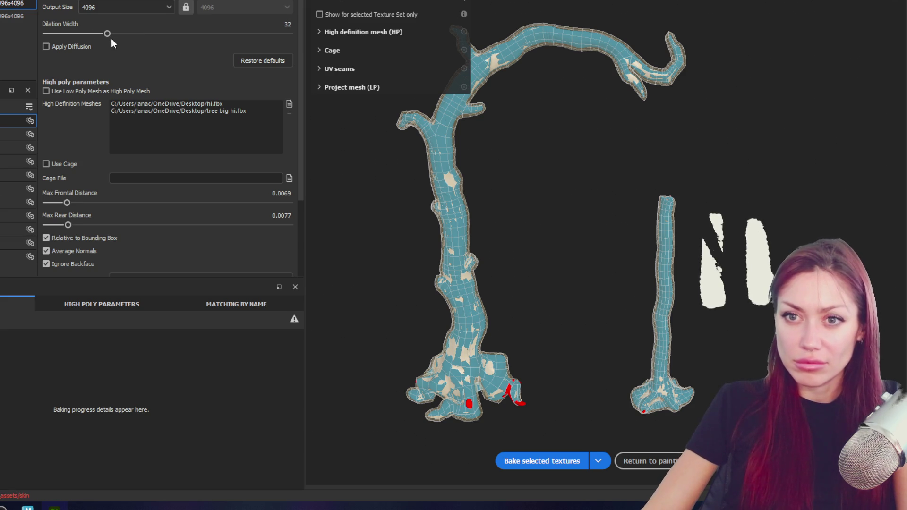
pyautogui.scroll(-3, 244, 92)
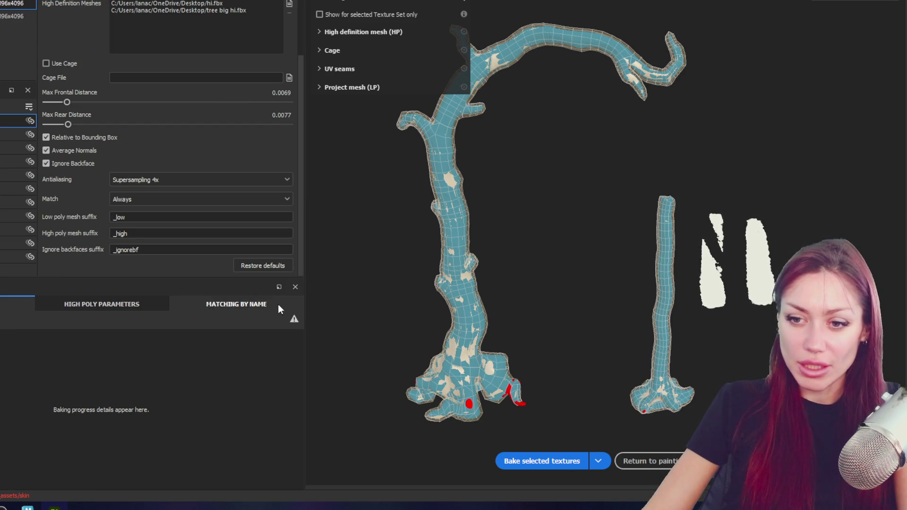
pyautogui.click(569, 462)
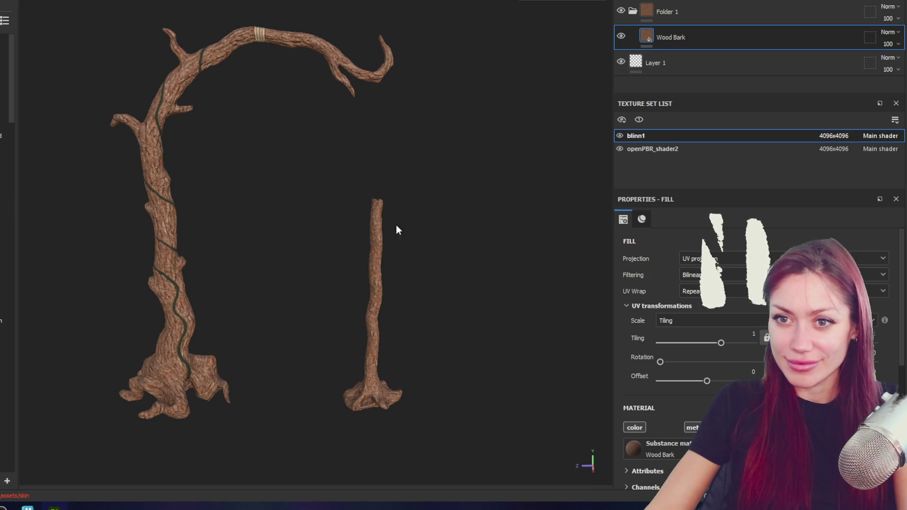
pyautogui.scroll(3, 183, 188)
# - On the openPBR_shader2 texture set, hide the Folder 1 vine layers on the trunk
pyautogui.keyDown('alt'); pyautogui.moveTo(121, 170); pyautogui.dragTo(312, 133, button='middle'); pyautogui.keyUp('alt')
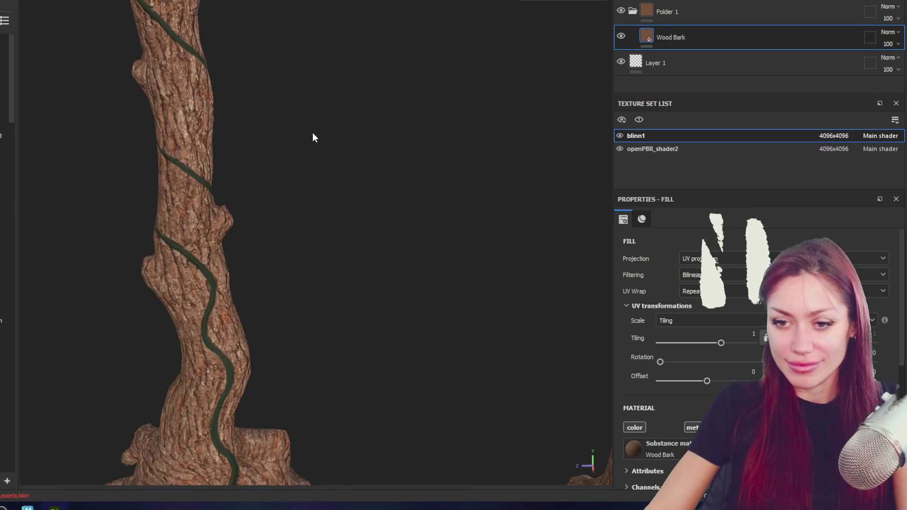
pyautogui.keyDown('alt'); pyautogui.moveTo(340, 231); pyautogui.dragTo(308, 231, button='middle'); pyautogui.keyUp('alt')
pyautogui.scroll(2, 308, 231)
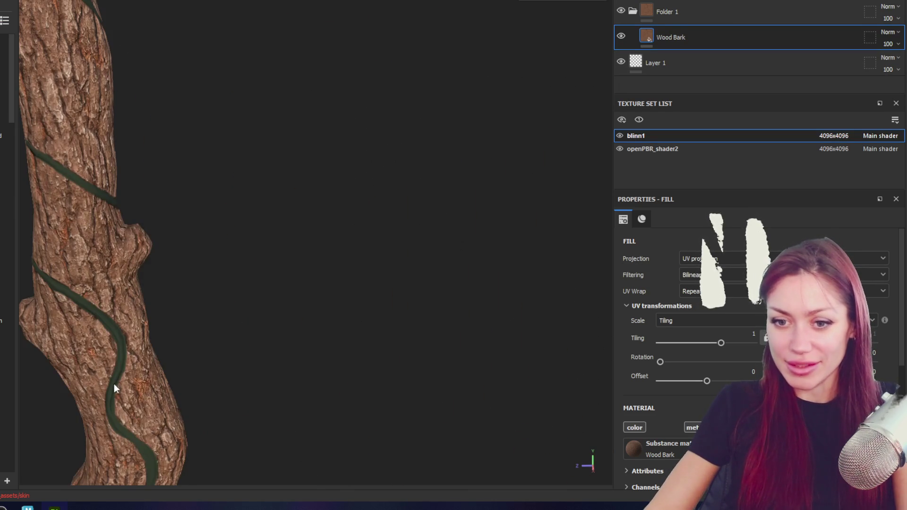
pyautogui.click(648, 148)
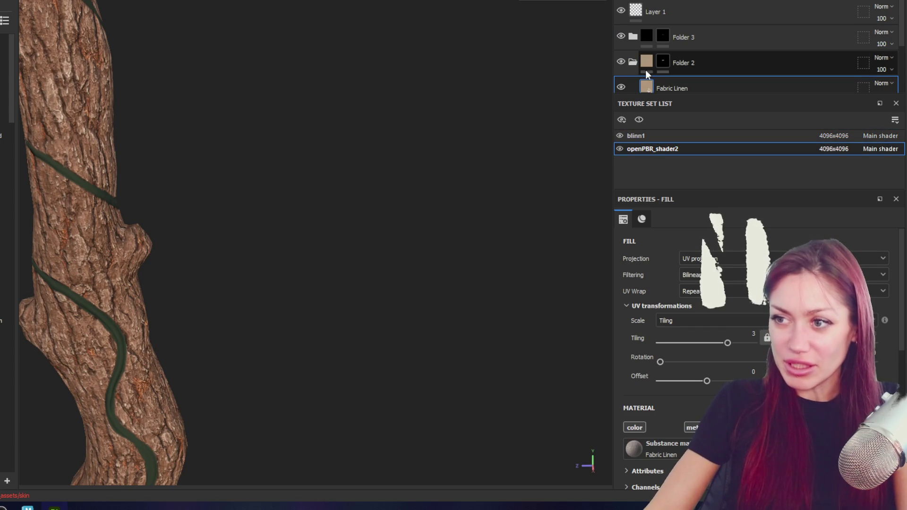
pyautogui.scroll(-3, 674, 60)
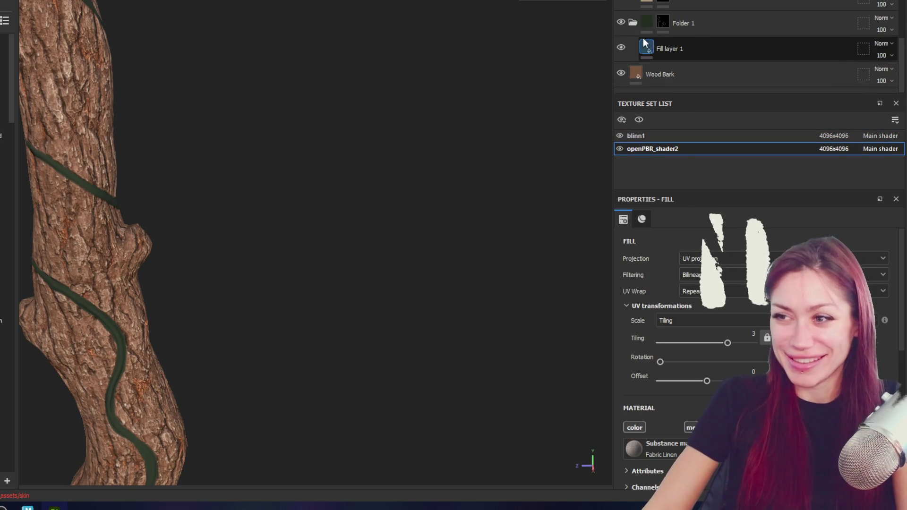
pyautogui.click(663, 23)
pyautogui.keyDown('alt'); pyautogui.moveTo(382, 181); pyautogui.dragTo(453, 60, button='middle'); pyautogui.keyUp('alt')
pyautogui.scroll(-5, 715, 373)
pyautogui.scroll(-3, 715, 374)
pyautogui.click(621, 48)
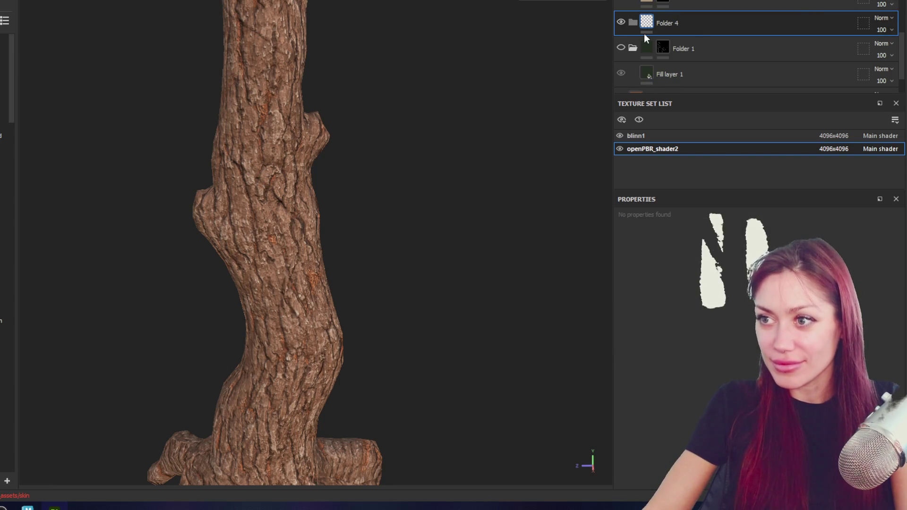
# - Add a new Folder 4 containing a fill layer and give it a black mask
pyautogui.click(644, 34)
pyautogui.click(693, 30)
pyautogui.rightClick(694, 29)
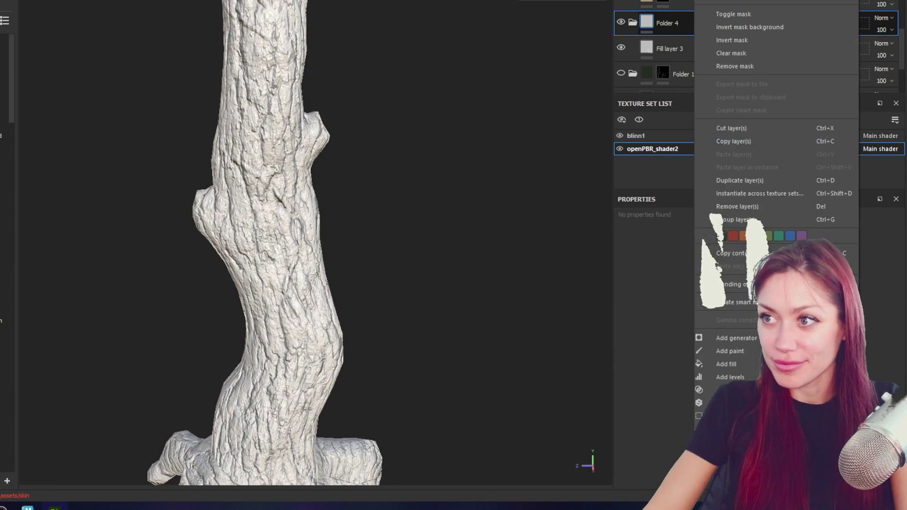
pyautogui.click(799, 58)
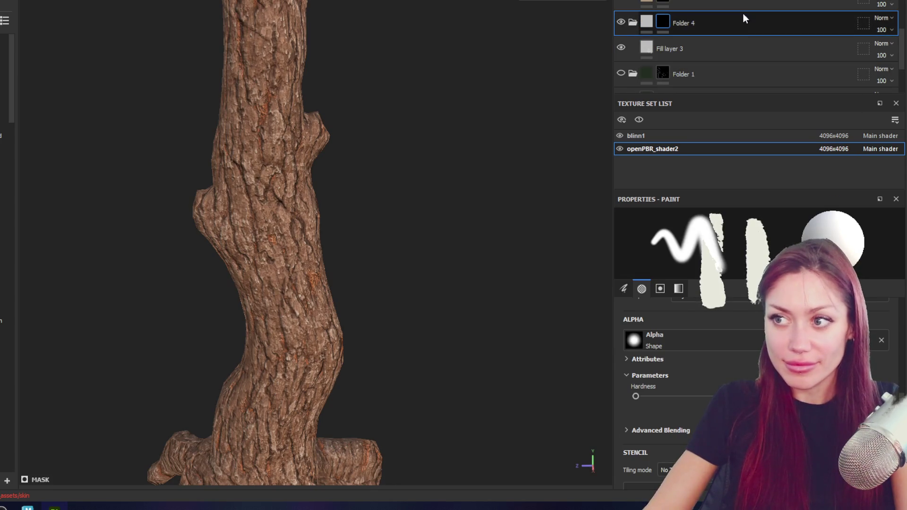
# - Switch paint settings and clear the search in the brush alpha picker
pyautogui.click(660, 288)
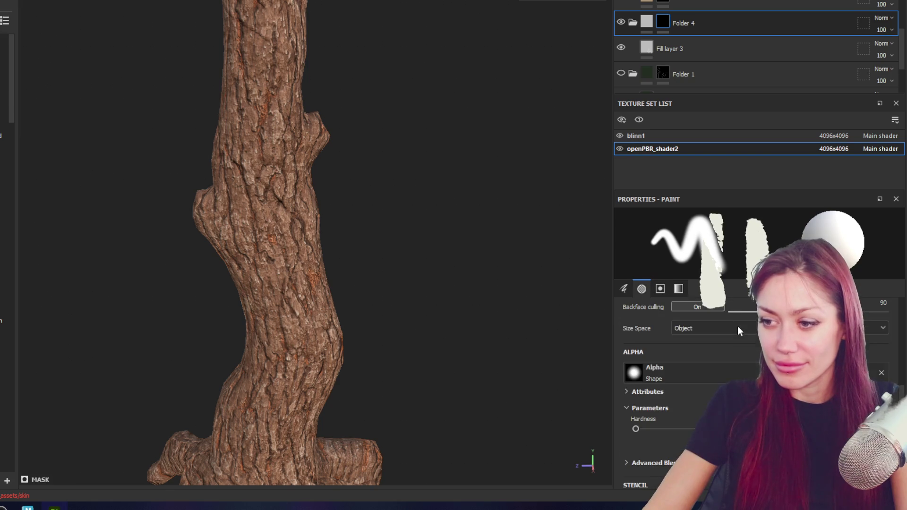
pyautogui.click(726, 374)
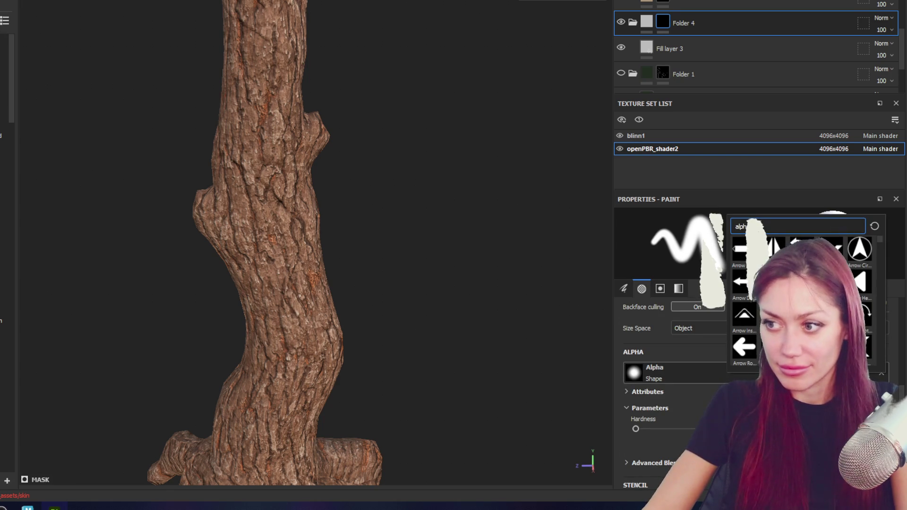
pyautogui.press('BackSpace')
pyautogui.press('BackSpace')
pyautogui.press('BackSpace')
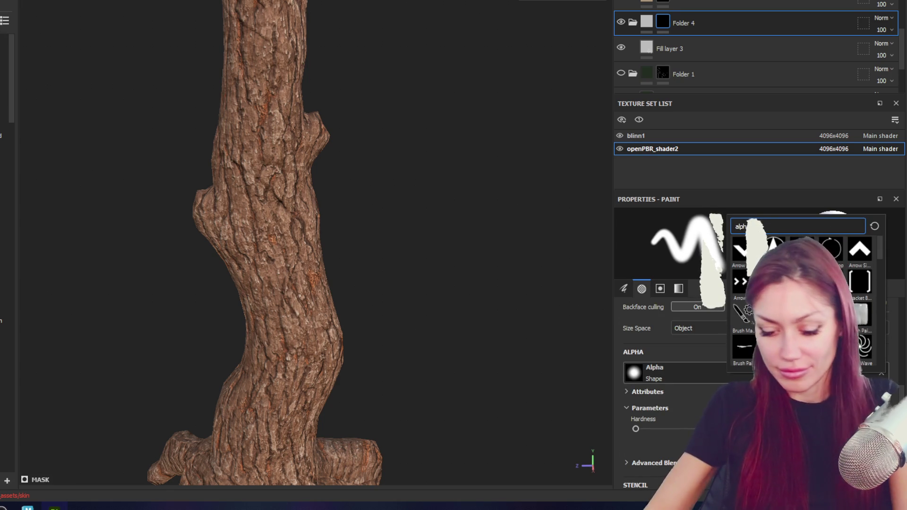
pyautogui.write('id')
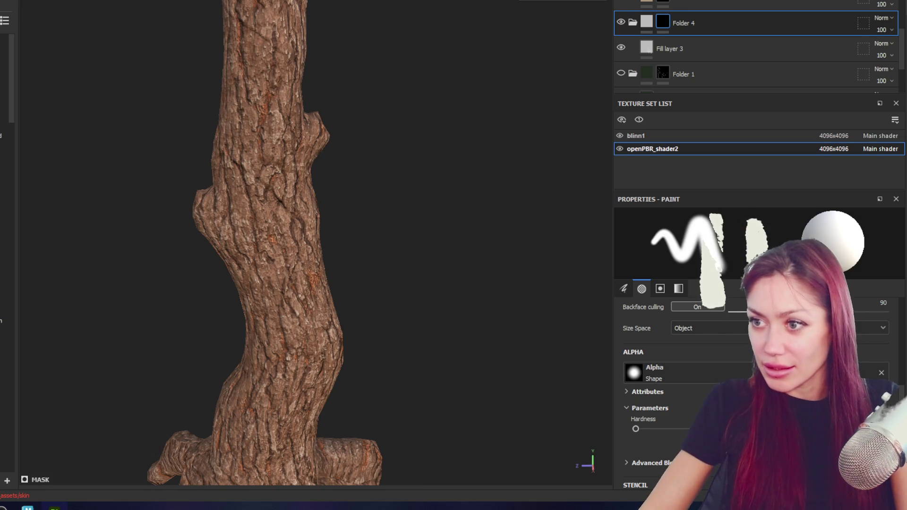
pyautogui.click(879, 148)
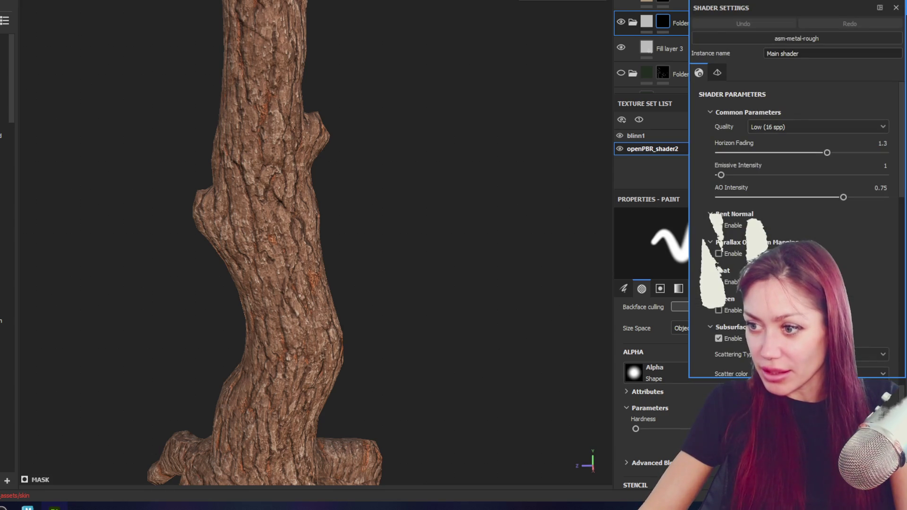
pyautogui.scroll(-5, 850, 106)
pyautogui.scroll(-5, 828, 135)
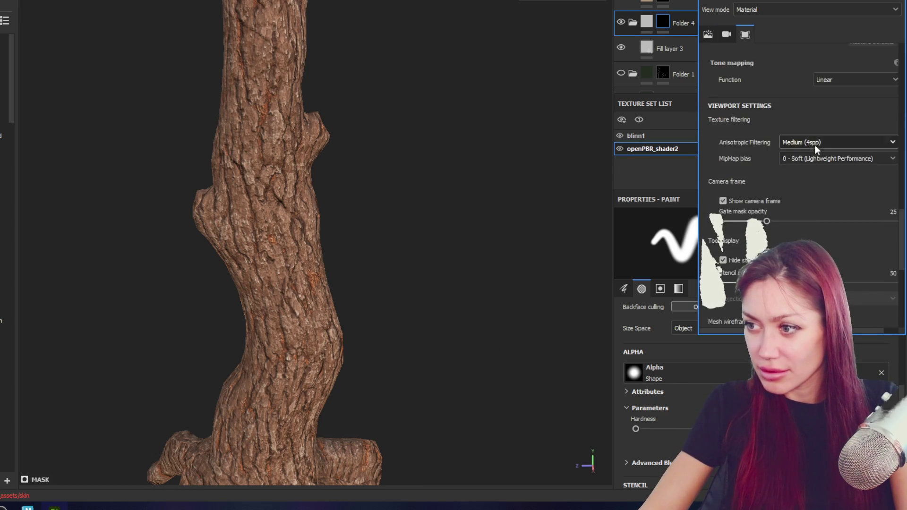
pyautogui.scroll(-5, 813, 150)
pyautogui.click(717, 73)
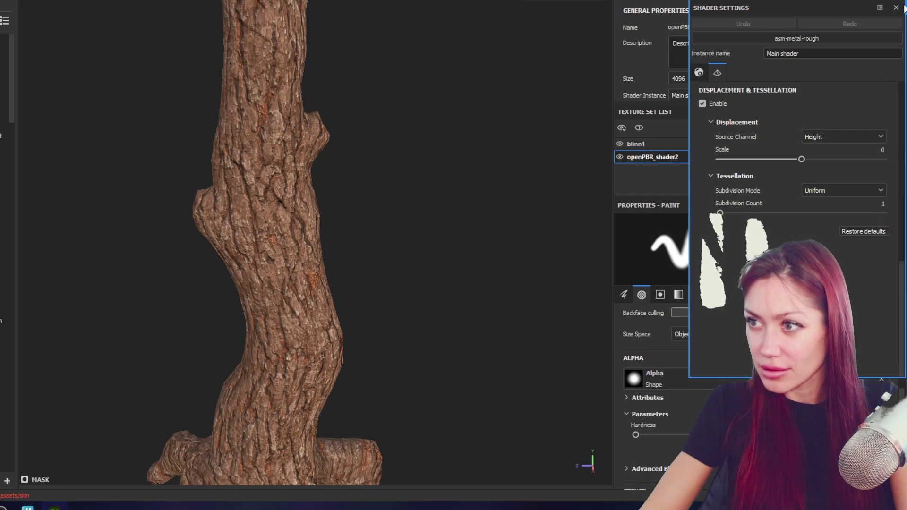
pyautogui.scroll(-3, 708, 340)
pyautogui.scroll(3, 708, 340)
pyautogui.scroll(3, 708, 340)
pyautogui.scroll(3, 779, 339)
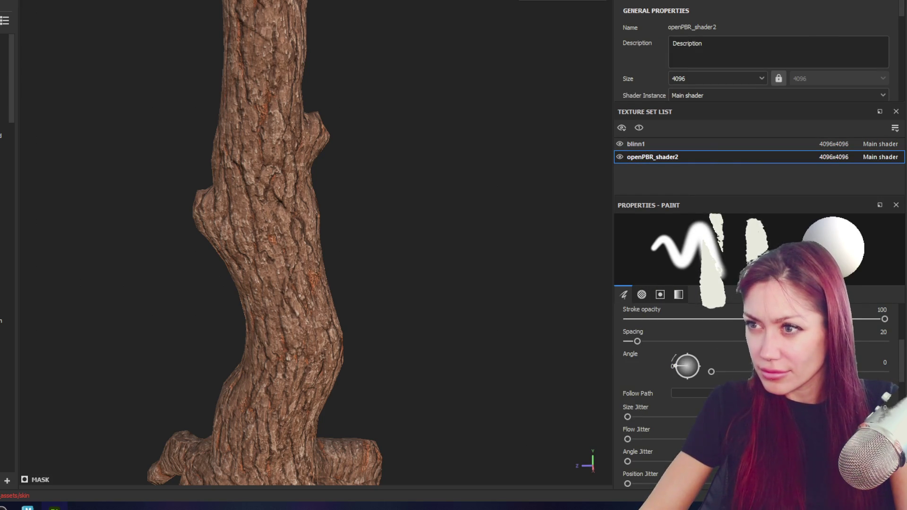
pyautogui.click(674, 10)
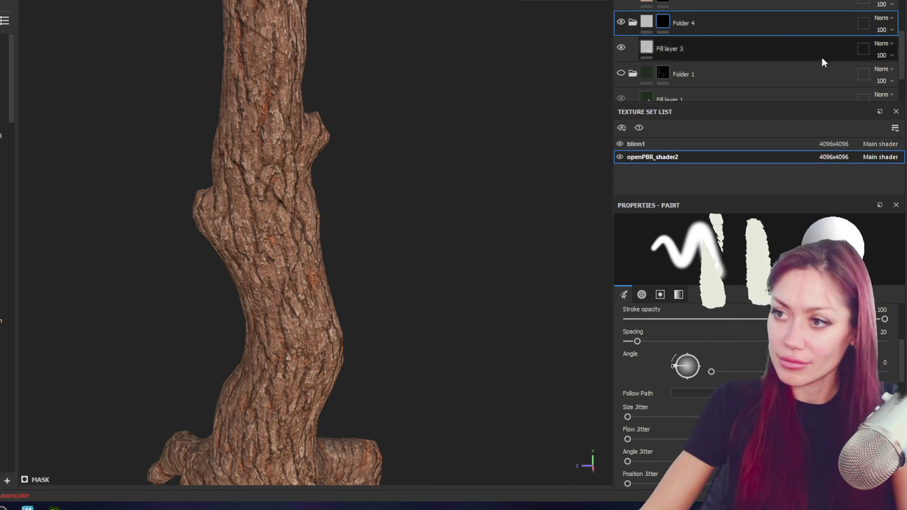
pyautogui.scroll(2, 709, 71)
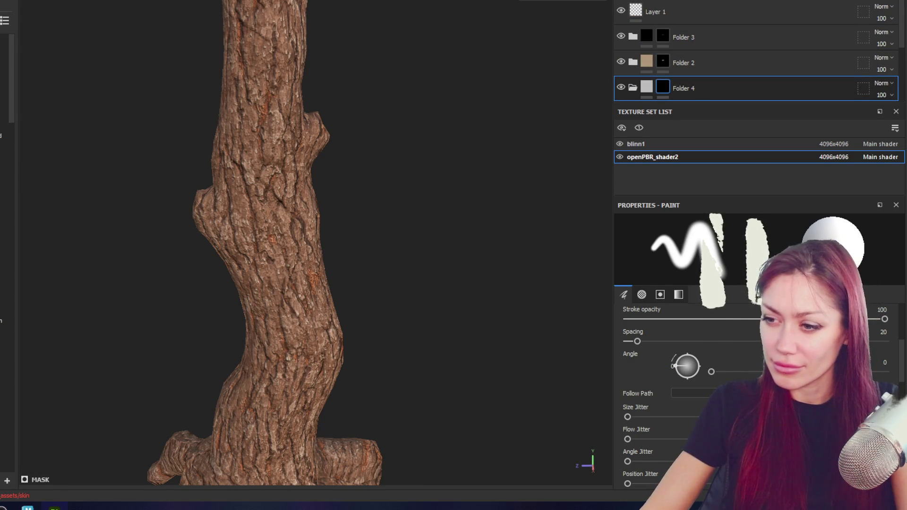
pyautogui.scroll(3, 780, 340)
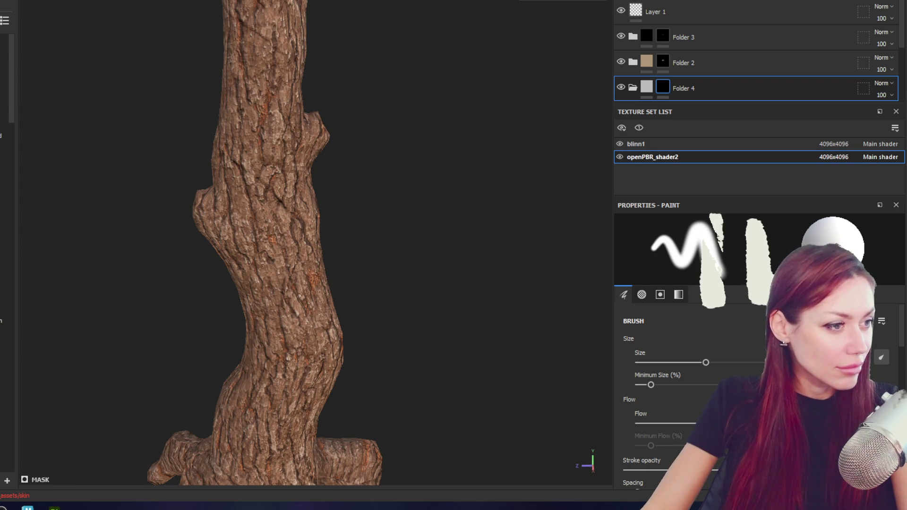
# - Try a color selection on Folder 4's mask, then give it a white mask and clear it
pyautogui.rightClick(661, 86)
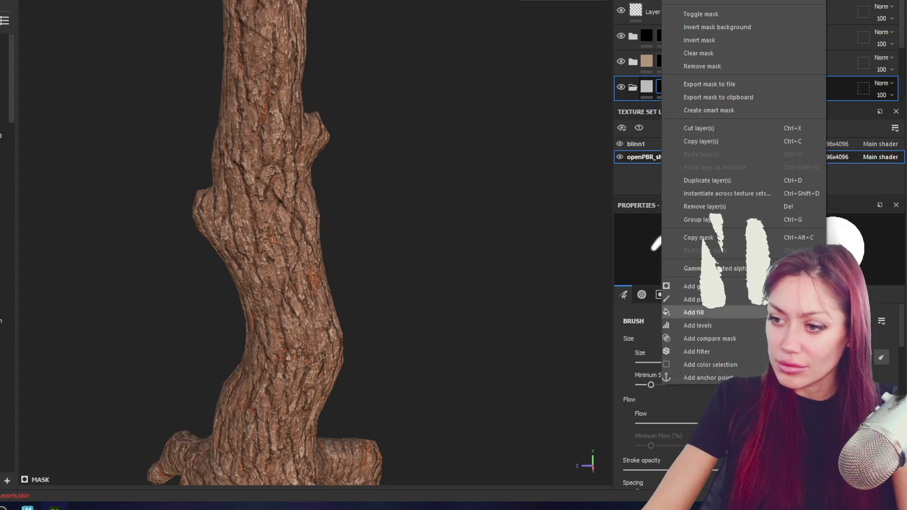
pyautogui.click(751, 362)
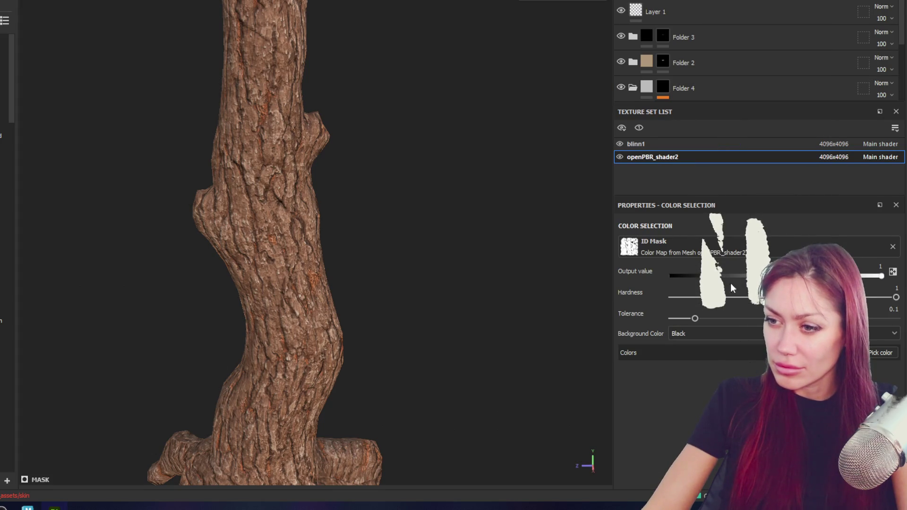
pyautogui.scroll(-2, 723, 7)
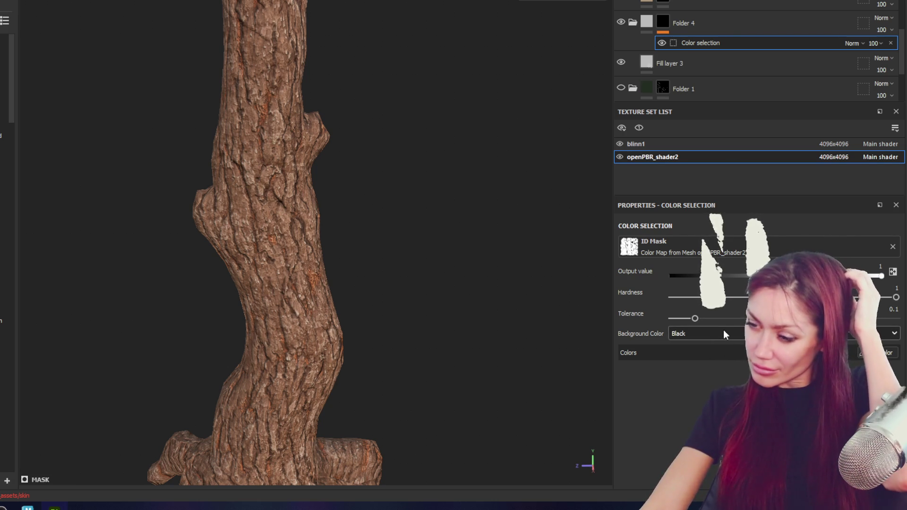
pyautogui.rightClick(663, 17)
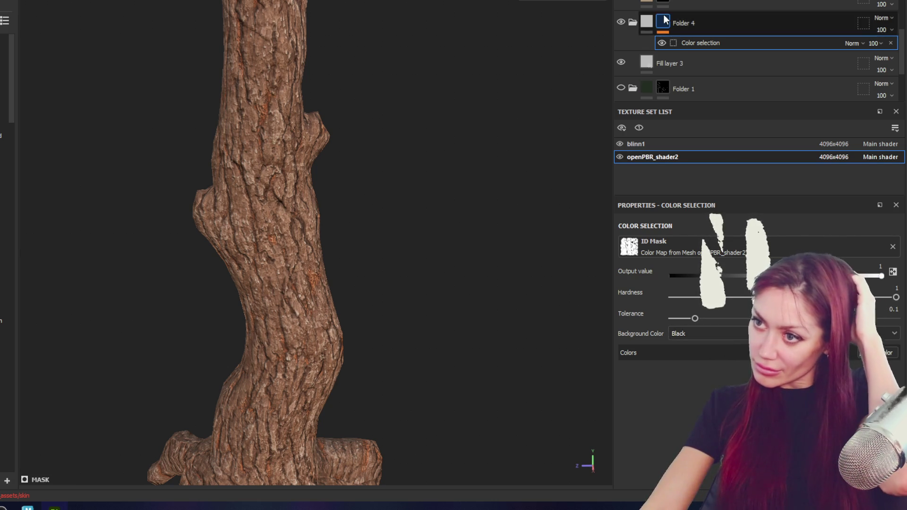
pyautogui.click(692, 21)
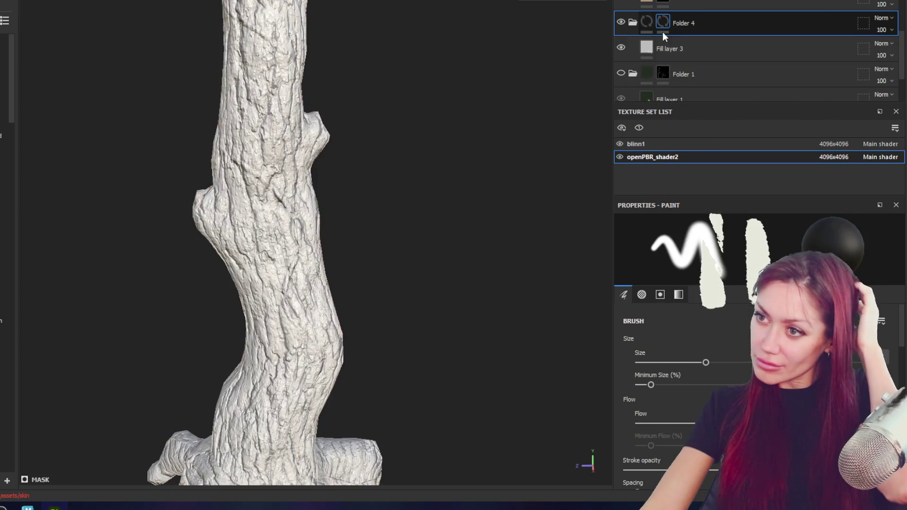
pyautogui.rightClick(664, 21)
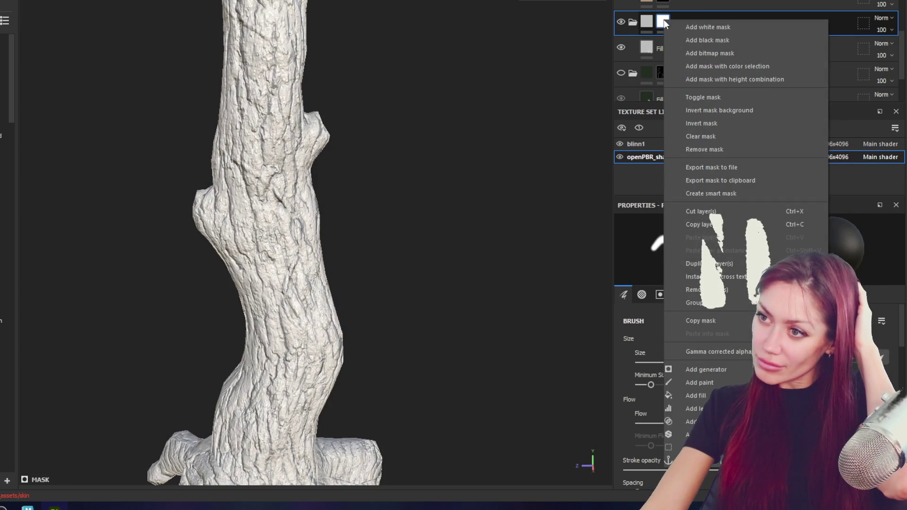
pyautogui.click(701, 135)
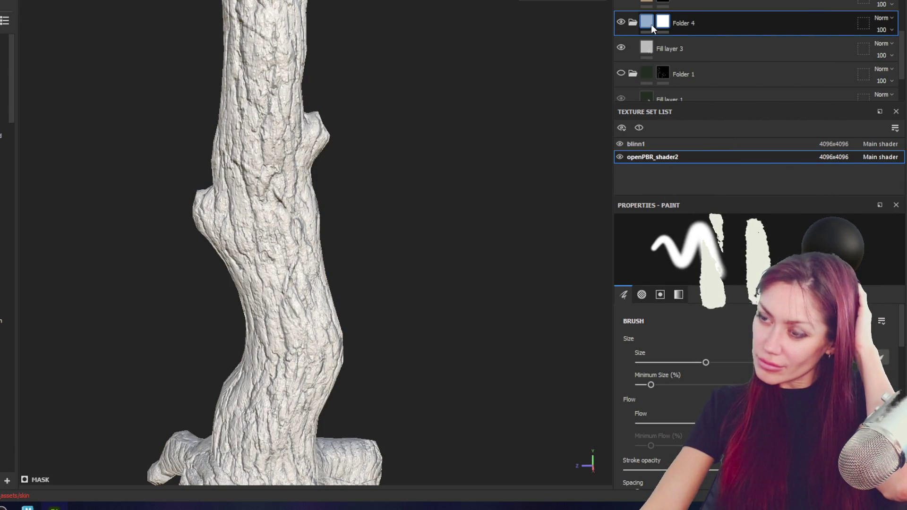
# - Remove Folder 4's mask, add a fresh white mask and a Color Selection effect on it
pyautogui.rightClick(650, 25)
pyautogui.click(699, 150)
pyautogui.rightClick(651, 30)
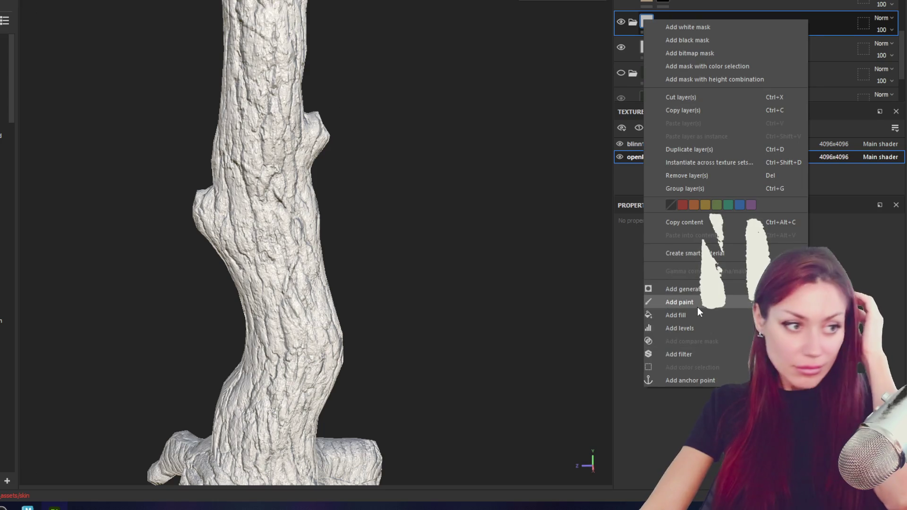
pyautogui.click(728, 28)
pyautogui.rightClick(663, 21)
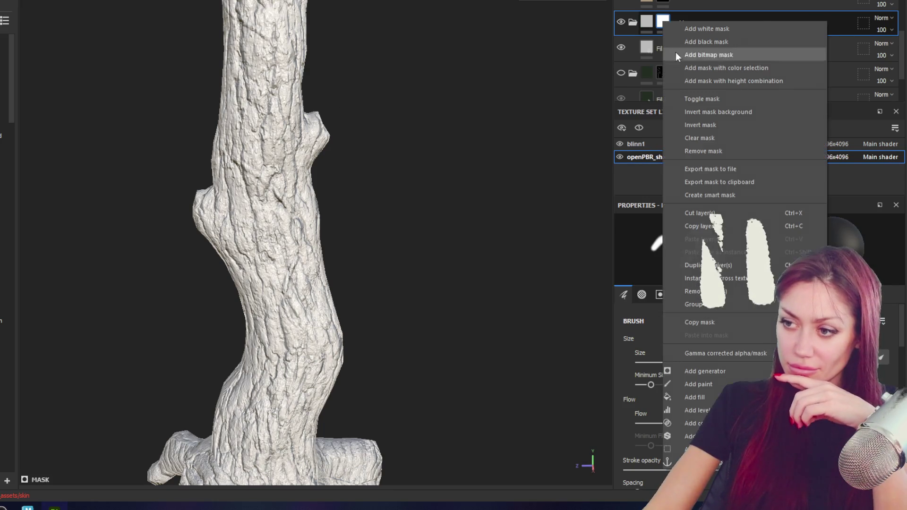
pyautogui.click(712, 382)
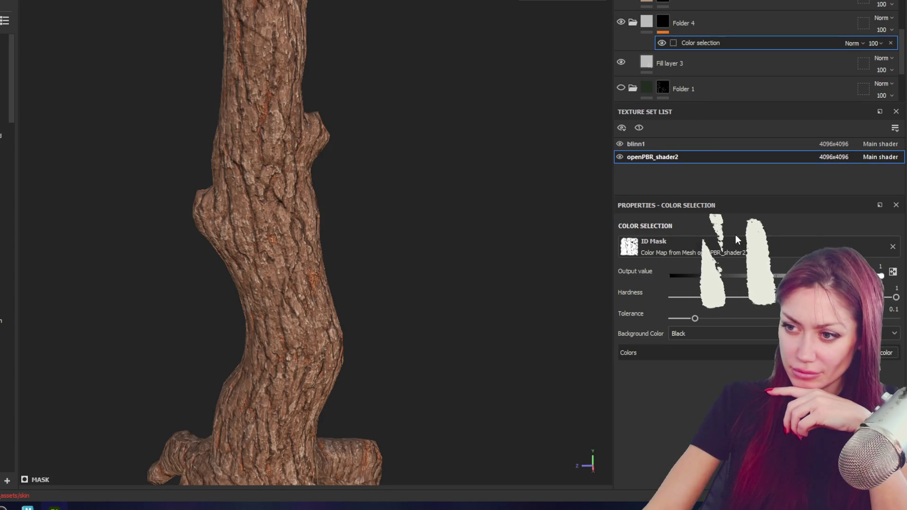
# - Set the selection output to zero and use Color Map from Mesh as the ID mask
pyautogui.moveTo(880, 275); pyautogui.dragTo(635, 274)
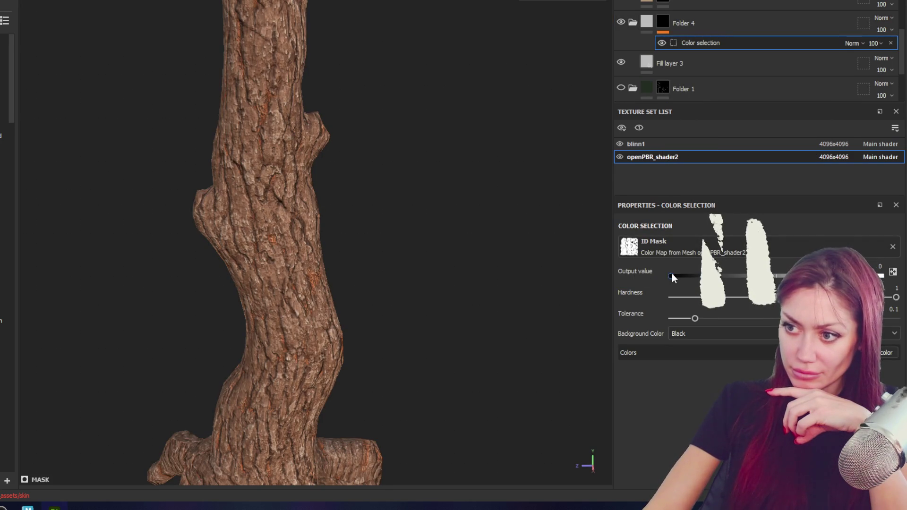
pyautogui.click(689, 244)
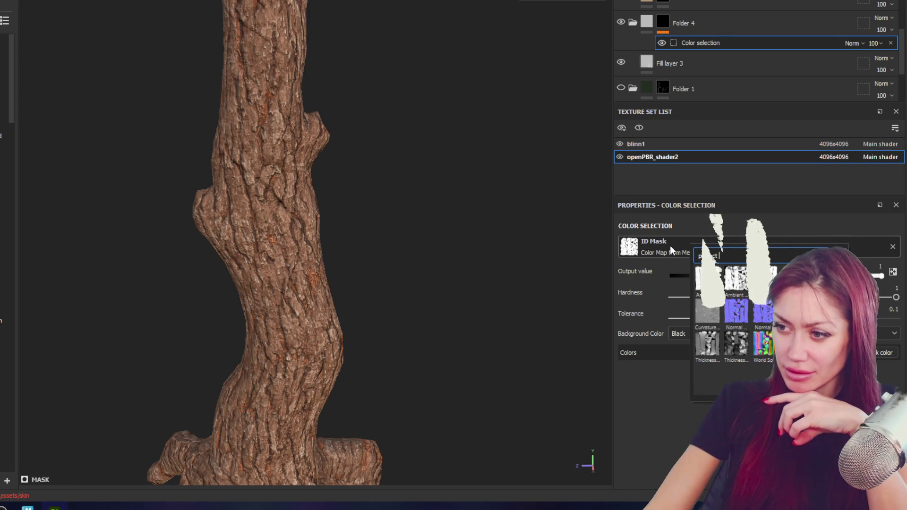
pyautogui.click(623, 244)
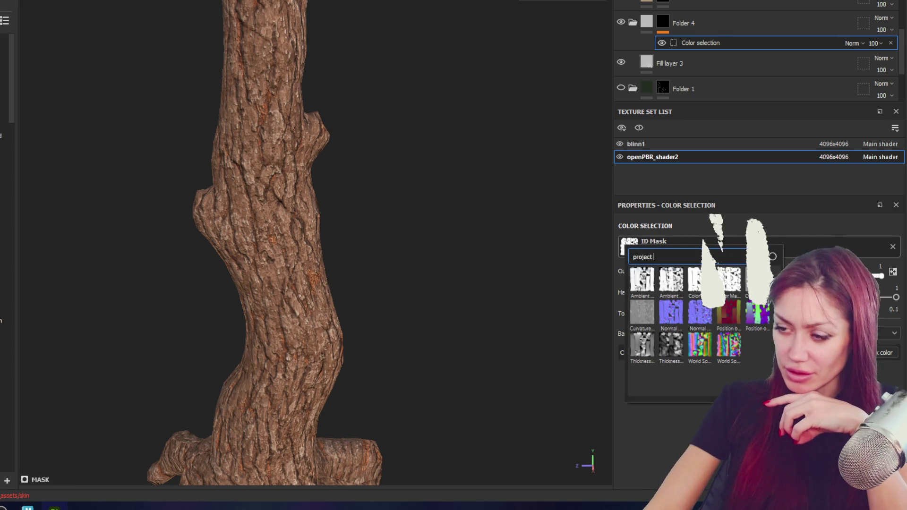
pyautogui.click(625, 244)
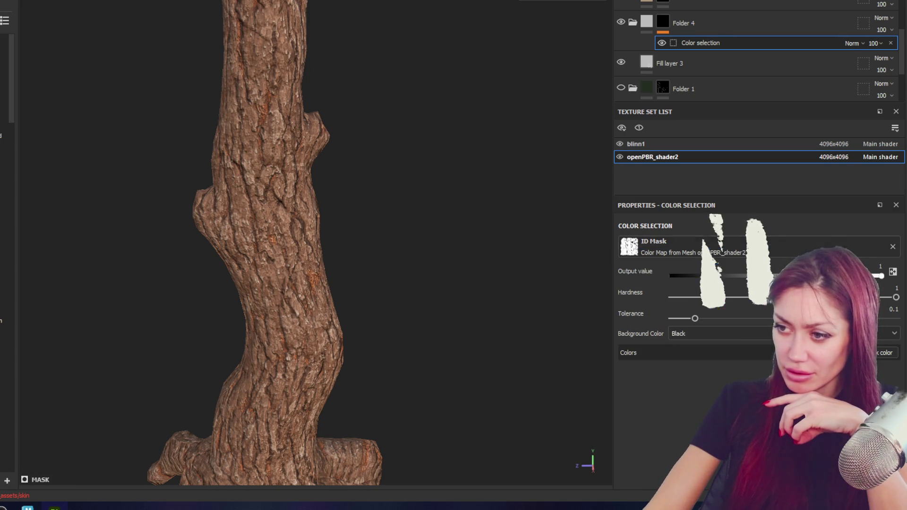
pyautogui.click(625, 242)
pyautogui.press('Escape')
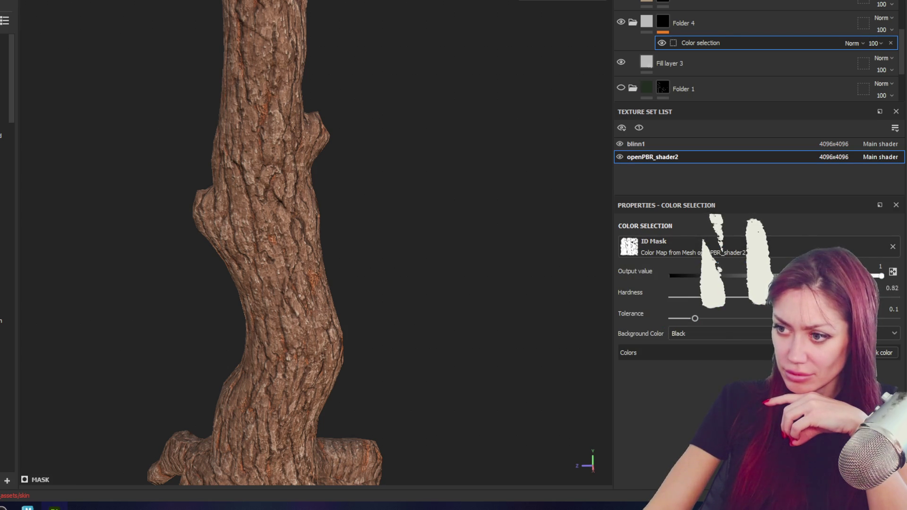
pyautogui.scroll(3, 748, 23)
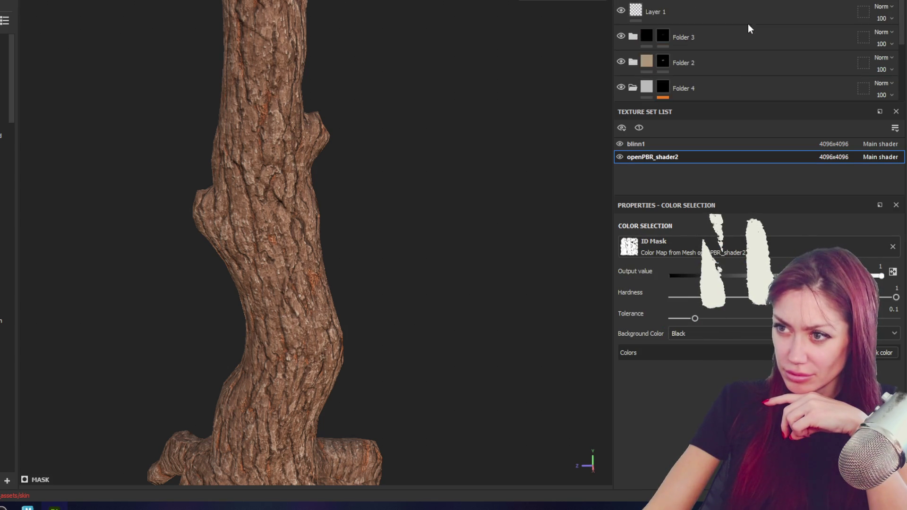
pyautogui.scroll(-1, 748, 24)
# - Lower the tolerance to zero, set Background Color to Transparent, and start picking an ID colour
pyautogui.click(685, 50)
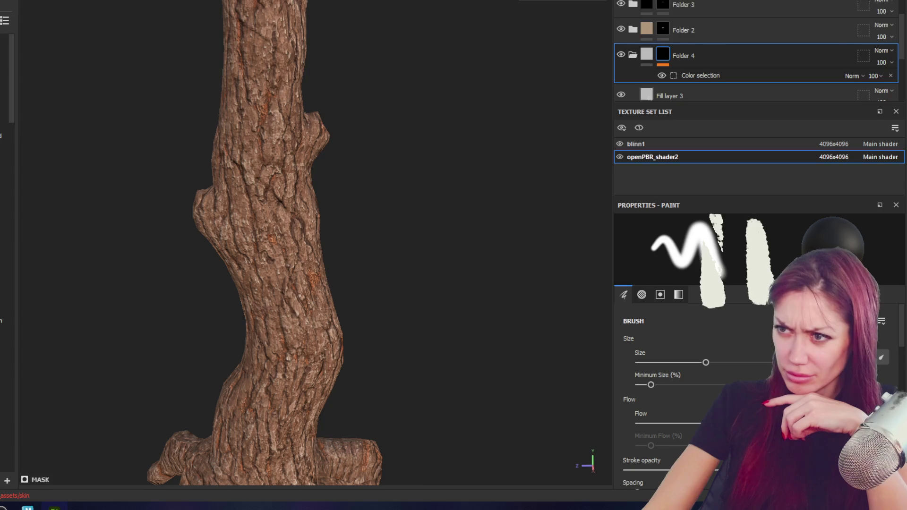
pyautogui.scroll(-2, 673, 5)
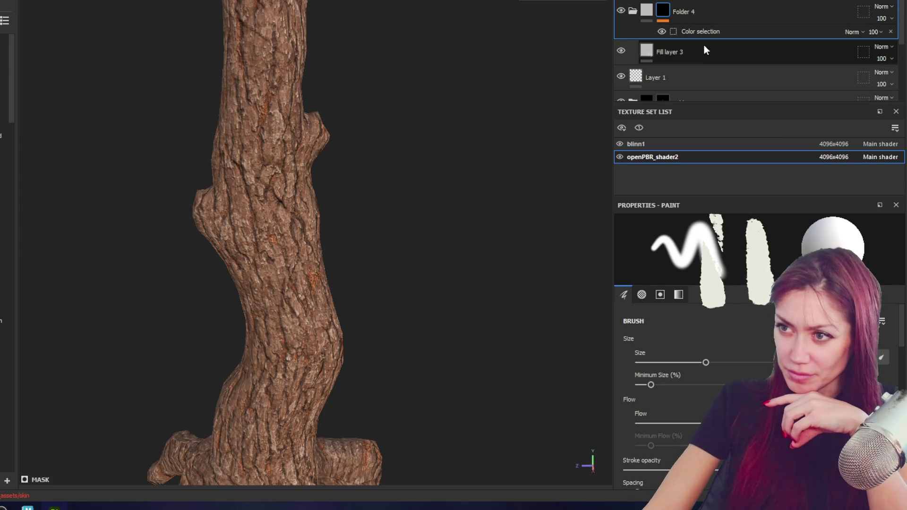
pyautogui.click(671, 30)
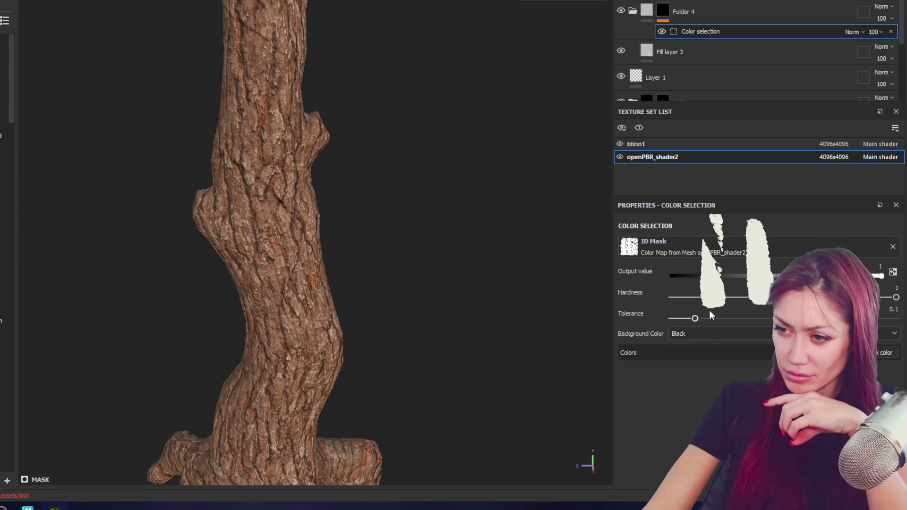
pyautogui.moveTo(834, 319); pyautogui.dragTo(654, 316)
pyautogui.click(730, 333)
pyautogui.moveTo(736, 318); pyautogui.dragTo(733, 318)
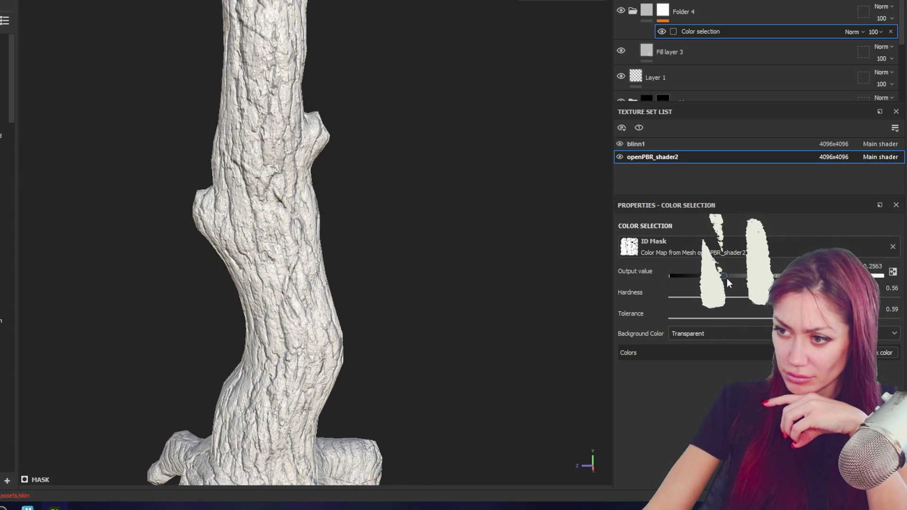
pyautogui.moveTo(794, 313)
pyautogui.mouseDown()
pyautogui.moveTo(758, 313)
pyautogui.moveTo(798, 314)
pyautogui.mouseUp()
pyautogui.click(879, 352)
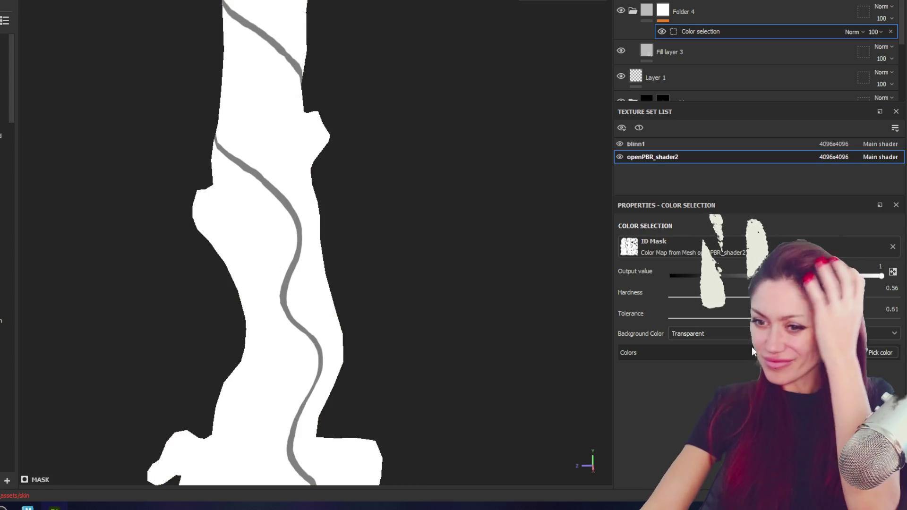
# - Pick the grey vine colour, raise the selection hardness, then reset Folder 4 to a black mask
pyautogui.click(284, 298)
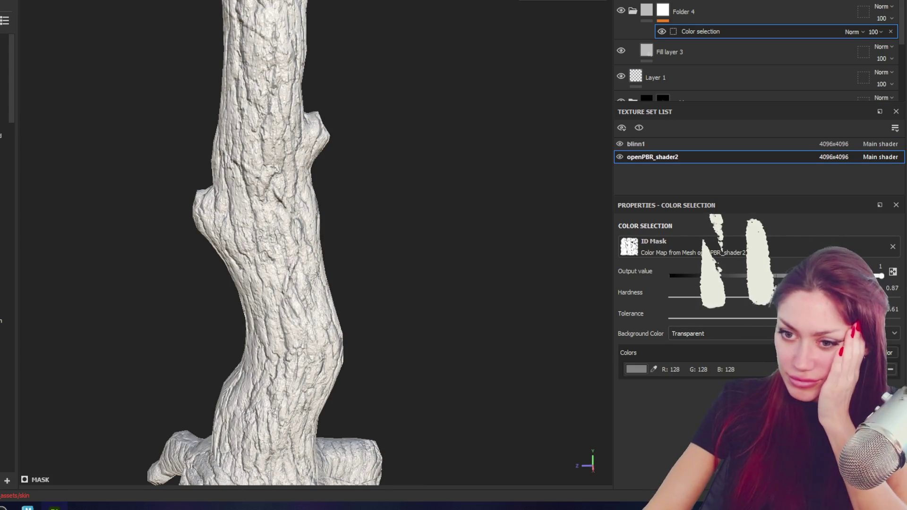
pyautogui.moveTo(863, 297); pyautogui.dragTo(888, 296)
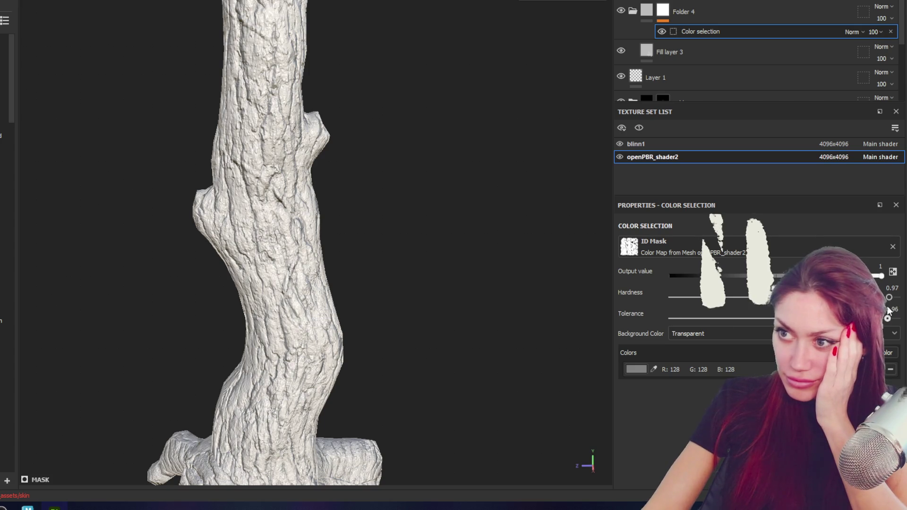
pyautogui.rightClick(664, 10)
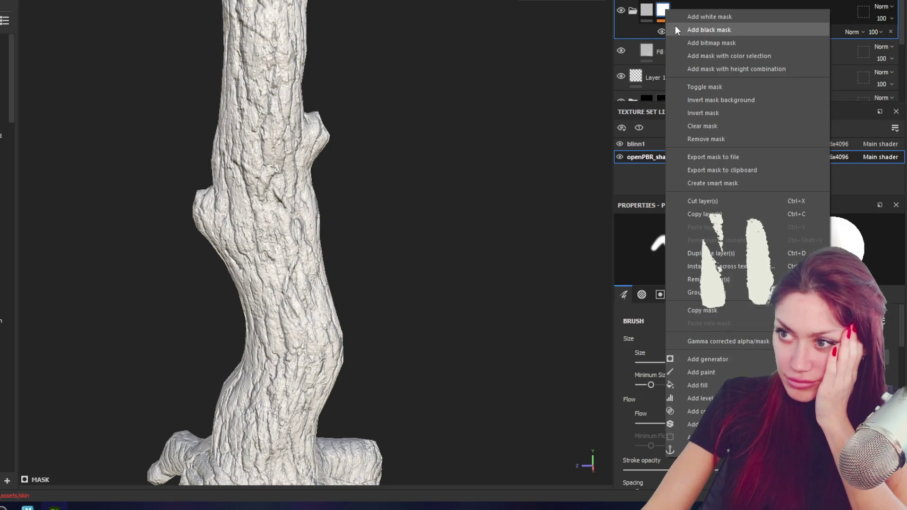
pyautogui.click(676, 26)
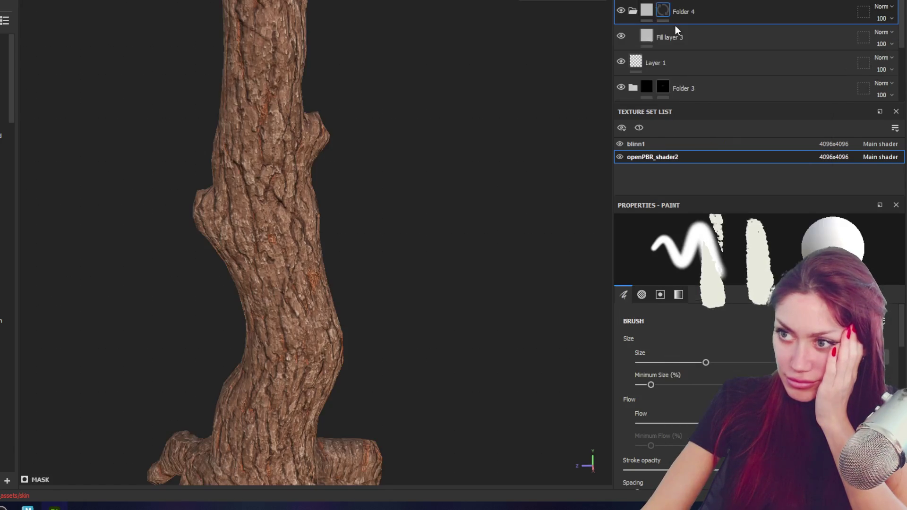
# - Add a Color Selection effect to Folder 4's mask and pick the grey vine line from the ID map
pyautogui.rightClick(664, 11)
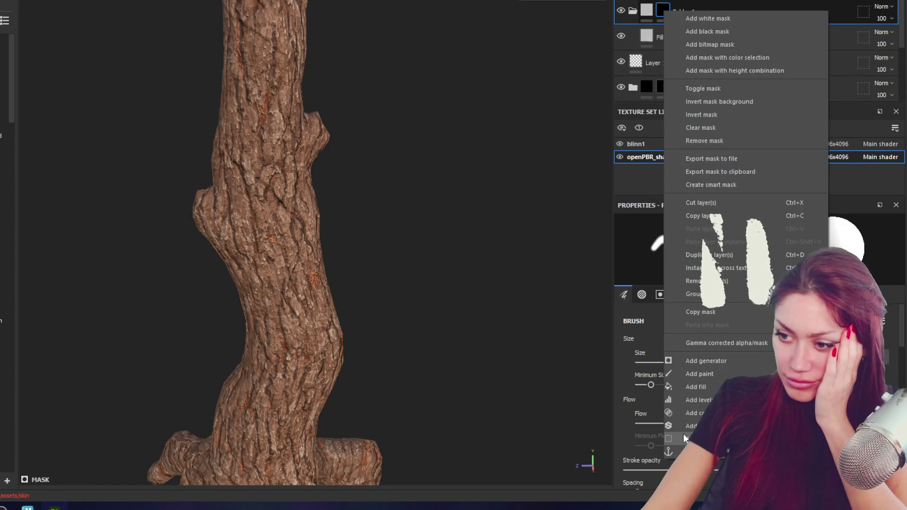
pyautogui.click(683, 434)
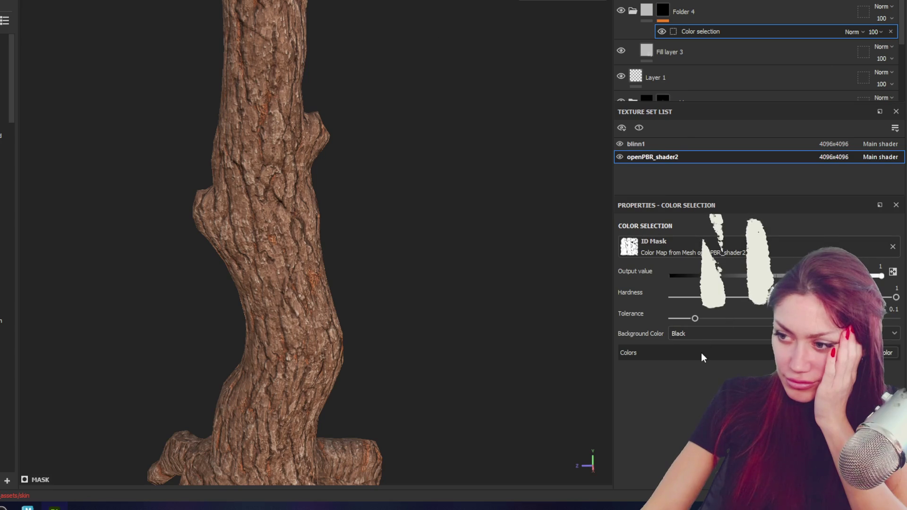
pyautogui.click(889, 352)
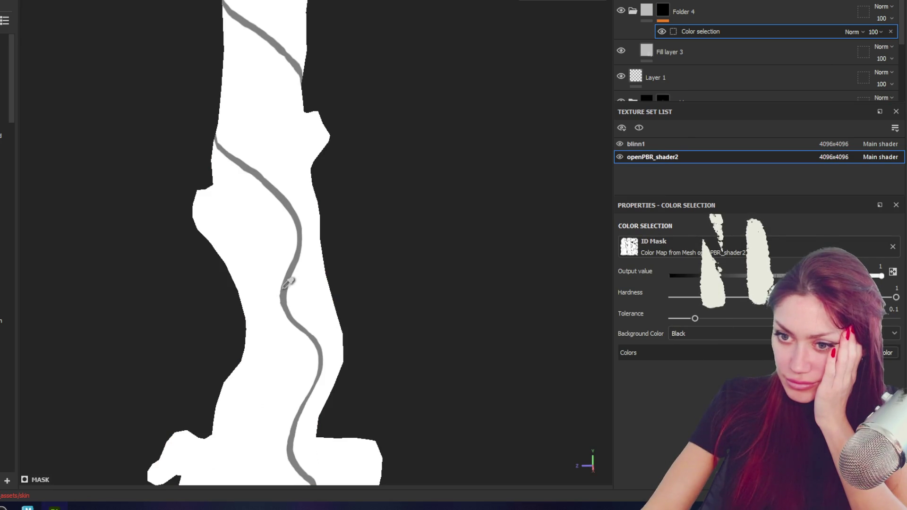
pyautogui.click(285, 287)
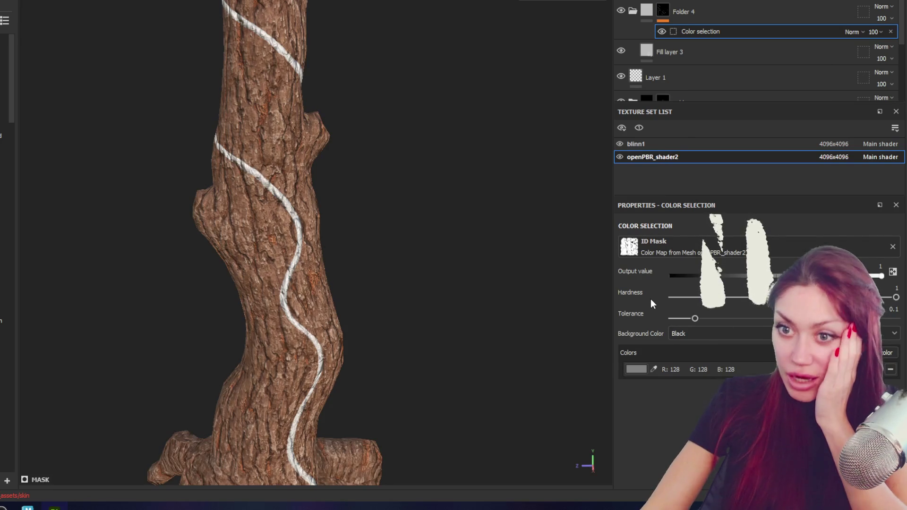
# - Orbit around the tree to check the vine mask from the roots to the whole arch
pyautogui.keyDown('alt'); pyautogui.moveTo(553, 227); pyautogui.dragTo(486, 168); pyautogui.keyUp('alt')
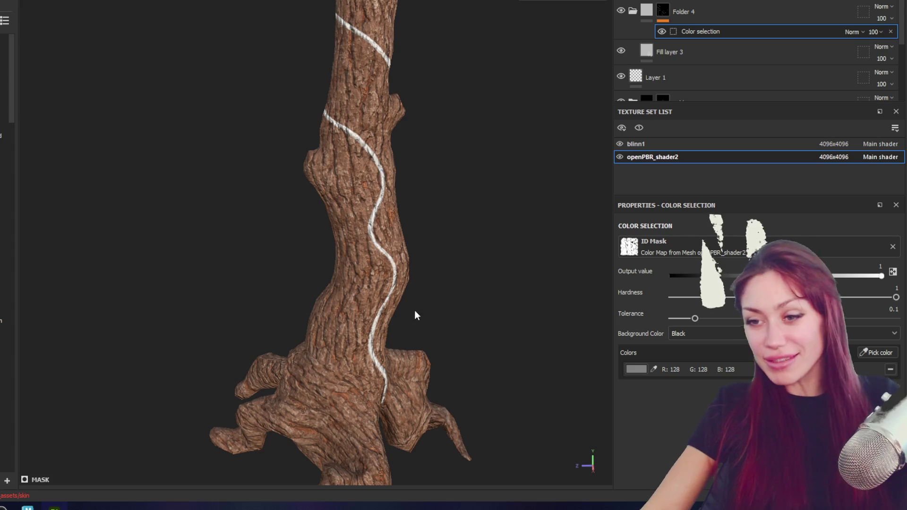
pyautogui.moveTo(458, 222)
pyautogui.keyDown('alt'); pyautogui.mouseDown()
pyautogui.moveTo(500, 158)
pyautogui.moveTo(436, 205)
pyautogui.moveTo(25, 138)
pyautogui.moveTo(206, 265)
pyautogui.moveTo(373, 272)
pyautogui.moveTo(343, 278)
pyautogui.moveTo(282, 186)
pyautogui.moveTo(375, 377)
pyautogui.moveTo(269, 142)
pyautogui.mouseUp(); pyautogui.keyUp('alt')
pyautogui.moveTo(269, 142)
pyautogui.keyDown('alt'); pyautogui.mouseDown(button='middle')
pyautogui.moveTo(327, 54)
pyautogui.moveTo(425, 162)
pyautogui.mouseUp(button='middle'); pyautogui.keyUp('alt')
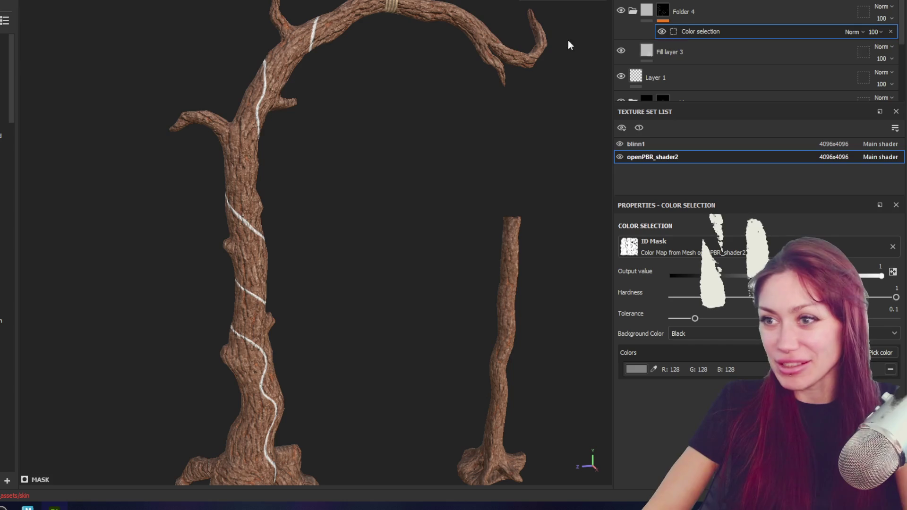
# - In the height channel, try Replace on Fill layer 3, revert it to Linear Dodge, and set Folder 4 to Replace
pyautogui.click(775, 52)
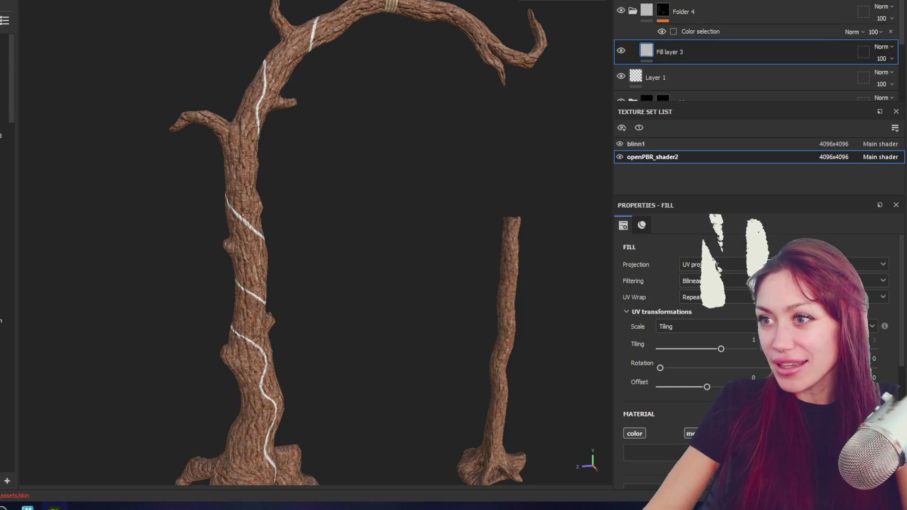
pyautogui.click(658, 45)
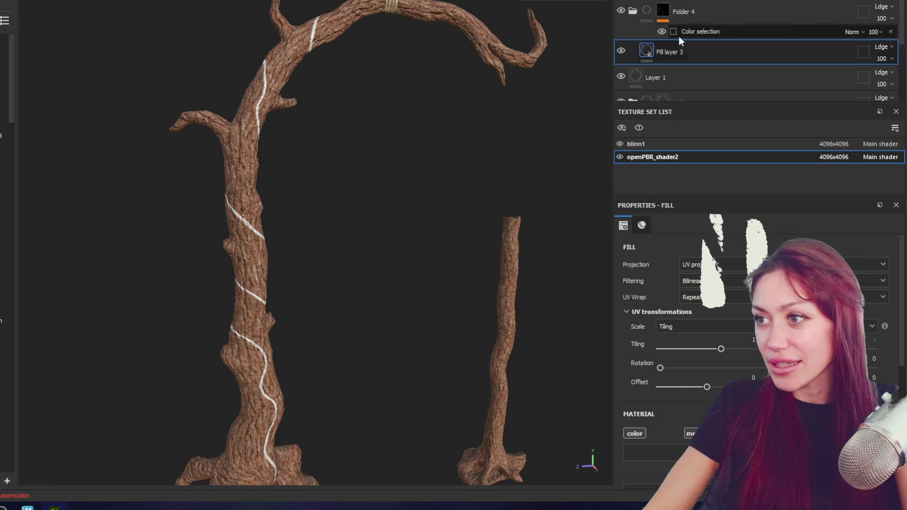
pyautogui.click(880, 47)
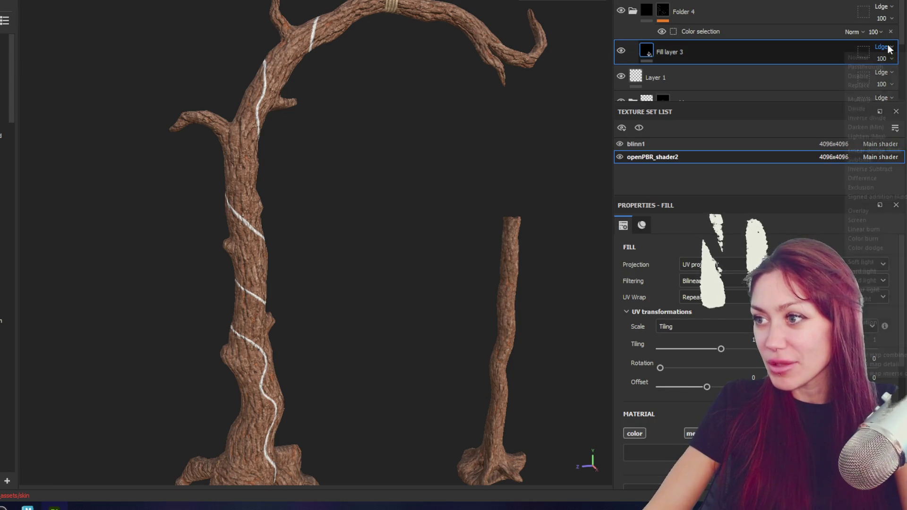
pyautogui.click(870, 85)
pyautogui.scroll(3, 309, 344)
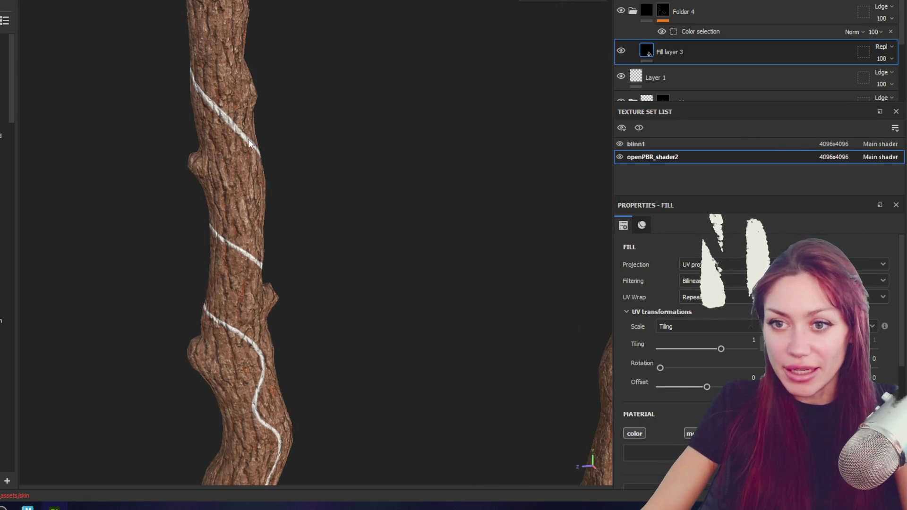
pyautogui.click(881, 47)
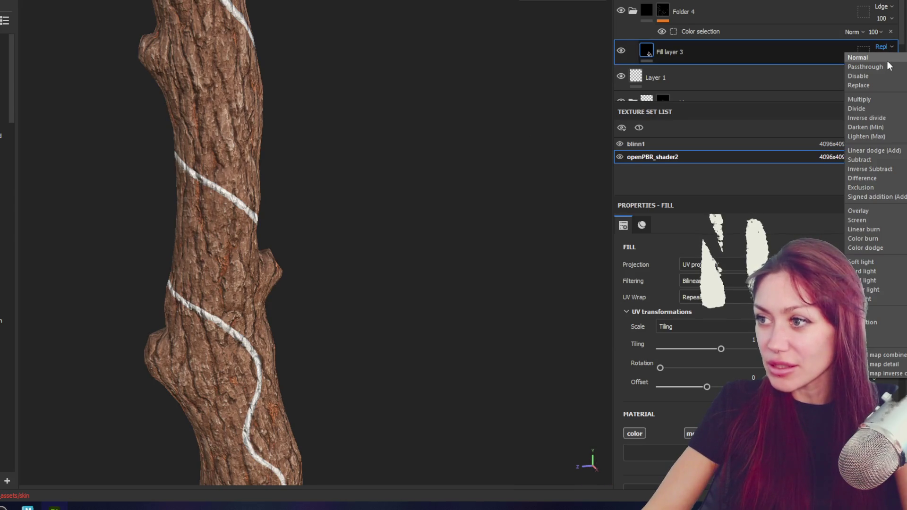
pyautogui.click(886, 60)
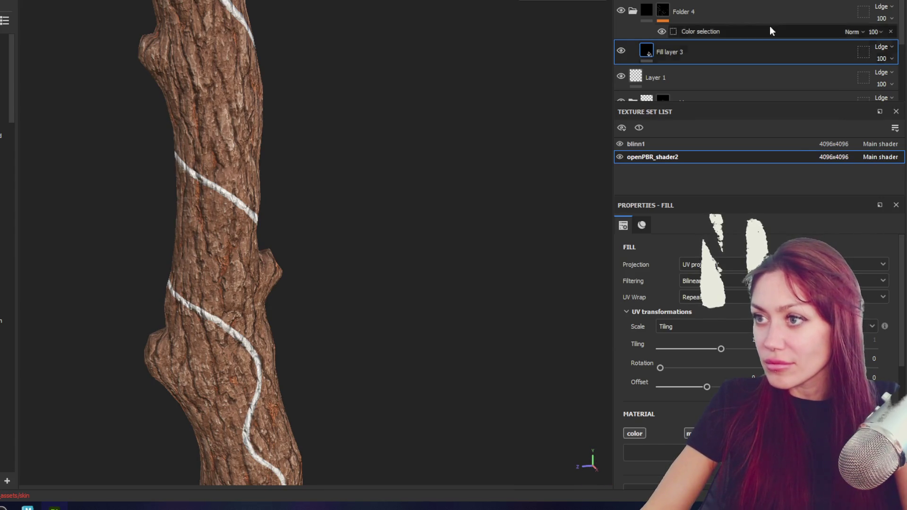
pyautogui.click(882, 7)
pyautogui.click(872, 43)
# - Inspect the thinner trunk and select Folder 4's mask for painting
pyautogui.moveTo(583, 133)
pyautogui.keyDown('alt'); pyautogui.mouseDown()
pyautogui.moveTo(519, 159)
pyautogui.moveTo(492, 142)
pyautogui.moveTo(401, 159)
pyautogui.mouseUp(); pyautogui.keyUp('alt')
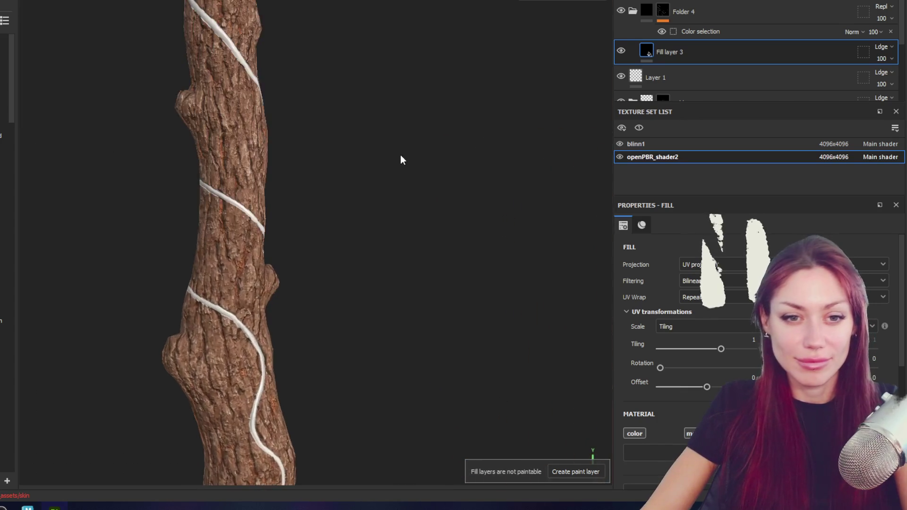
pyautogui.scroll(3, 279, 205)
pyautogui.moveTo(471, 270)
pyautogui.keyDown('alt'); pyautogui.mouseDown()
pyautogui.moveTo(67, 237)
pyautogui.moveTo(399, 330)
pyautogui.moveTo(316, 143)
pyautogui.moveTo(420, 310)
pyautogui.moveTo(331, 297)
pyautogui.mouseUp(); pyautogui.keyUp('alt')
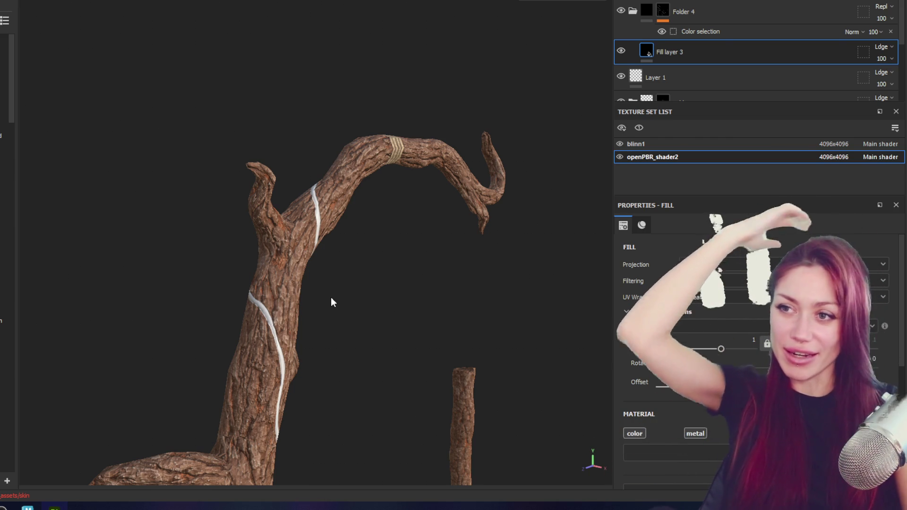
pyautogui.click(838, 37)
pyautogui.click(711, 53)
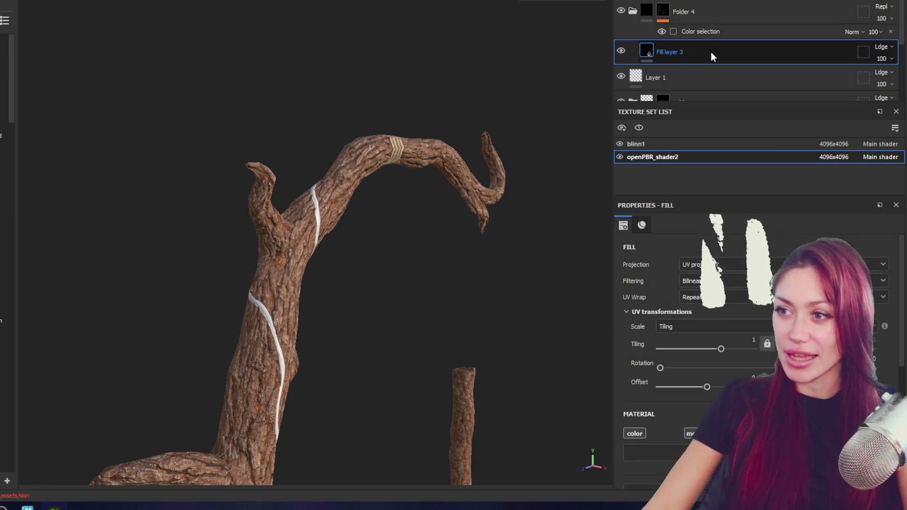
pyautogui.click(710, 19)
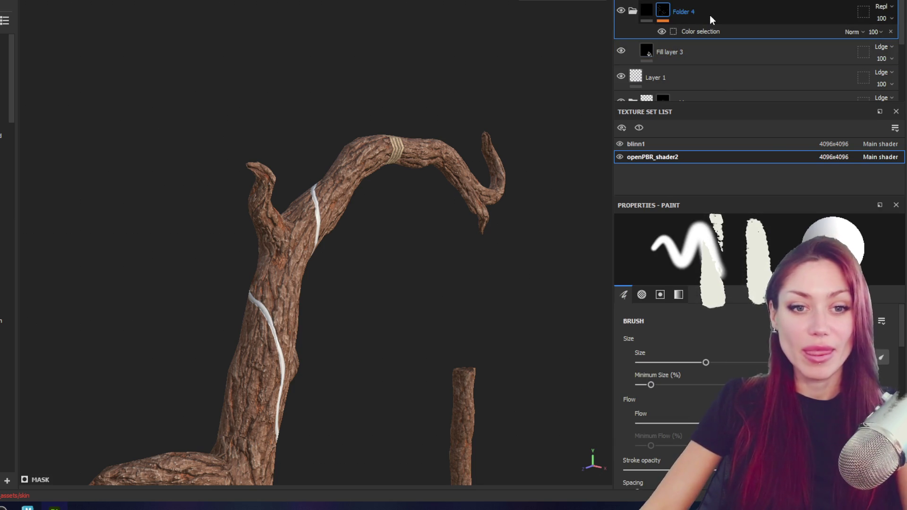
pyautogui.scroll(5, 303, 304)
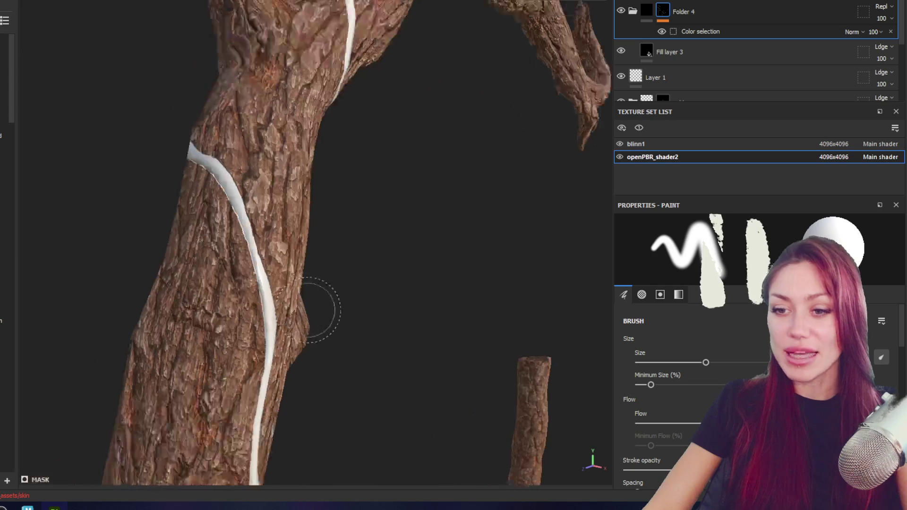
# - Orbit and pan along the trunk from base to branch to inspect the white vine stripe
pyautogui.moveTo(304, 303)
pyautogui.keyDown('alt'); pyautogui.mouseDown()
pyautogui.moveTo(364, 224)
pyautogui.moveTo(673, 188)
pyautogui.moveTo(397, 116)
pyautogui.mouseUp(); pyautogui.keyUp('alt')
pyautogui.scroll(-5, 363, 224)
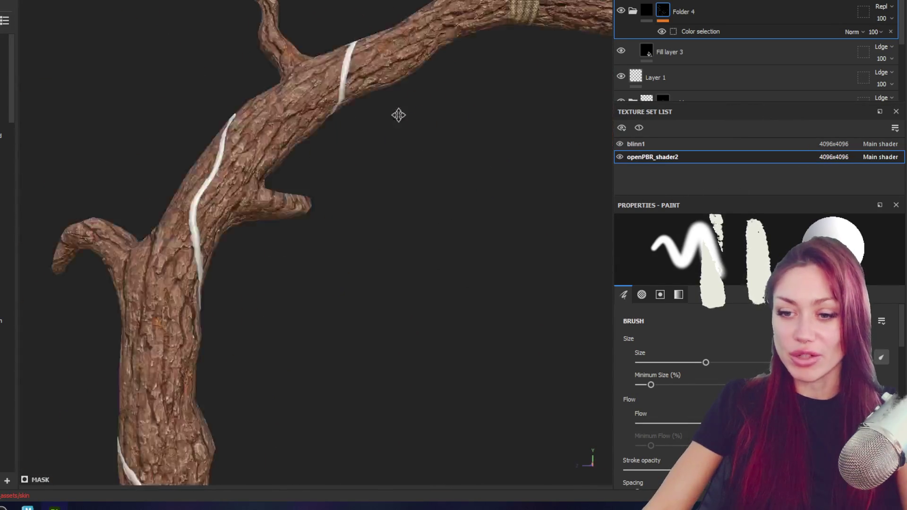
pyautogui.keyDown('alt'); pyautogui.moveTo(434, 353); pyautogui.dragTo(603, 348); pyautogui.keyUp('alt')
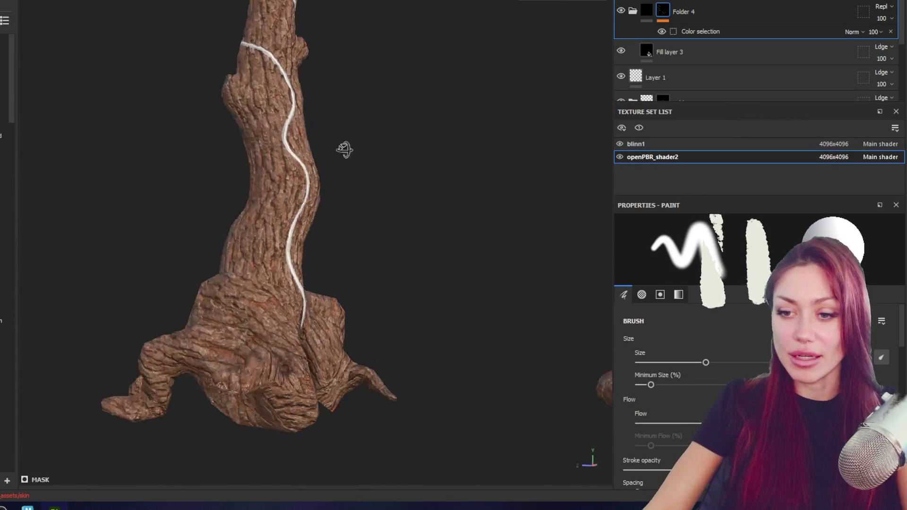
pyautogui.keyDown('alt'); pyautogui.moveTo(317, 177); pyautogui.dragTo(316, 419, button='middle'); pyautogui.keyUp('alt')
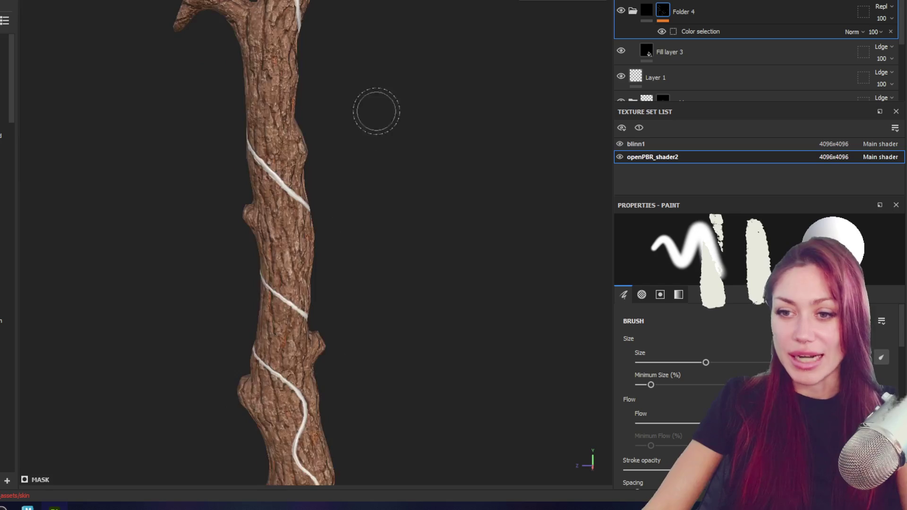
pyautogui.keyDown('alt'); pyautogui.moveTo(375, 110); pyautogui.dragTo(424, 349, button='middle'); pyautogui.keyUp('alt')
pyautogui.moveTo(425, 349)
pyautogui.keyDown('alt'); pyautogui.mouseDown()
pyautogui.moveTo(528, 367)
pyautogui.moveTo(367, 205)
pyautogui.moveTo(379, 197)
pyautogui.moveTo(195, 209)
pyautogui.moveTo(567, 172)
pyautogui.moveTo(588, 461)
pyautogui.moveTo(320, 135)
pyautogui.moveTo(472, 211)
pyautogui.mouseUp(); pyautogui.keyUp('alt')
pyautogui.moveTo(472, 211)
pyautogui.keyDown('shift'); pyautogui.mouseDown(button='right')
pyautogui.moveTo(458, 207)
pyautogui.moveTo(475, 205)
pyautogui.mouseUp(button='right'); pyautogui.keyUp('shift')
pyautogui.moveTo(474, 206)
pyautogui.keyDown('alt'); pyautogui.mouseDown(button='middle')
pyautogui.moveTo(447, 196)
pyautogui.moveTo(440, 227)
pyautogui.moveTo(450, 243)
pyautogui.moveTo(430, 195)
pyautogui.moveTo(429, 226)
pyautogui.mouseUp(button='middle'); pyautogui.keyUp('alt')
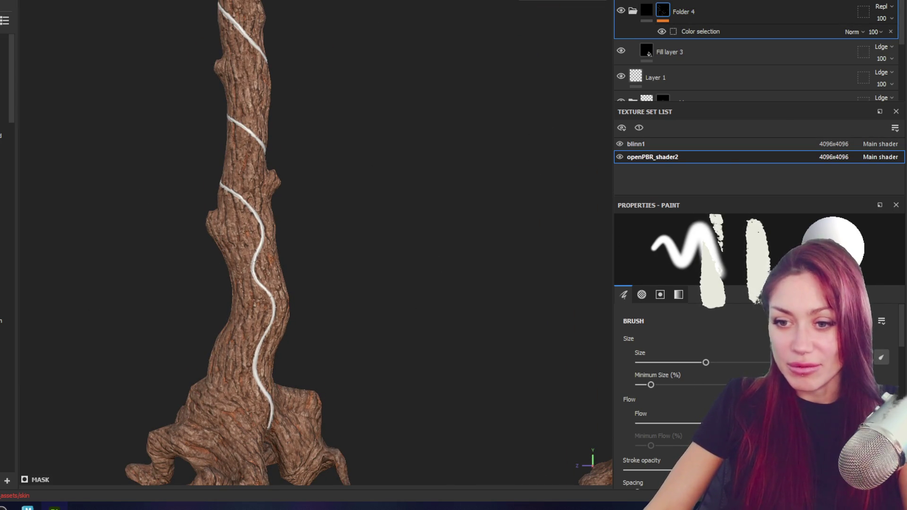
# - Show the brush's Grayscale value settings, creating and immediately undoing an empty folder
pyautogui.click(678, 294)
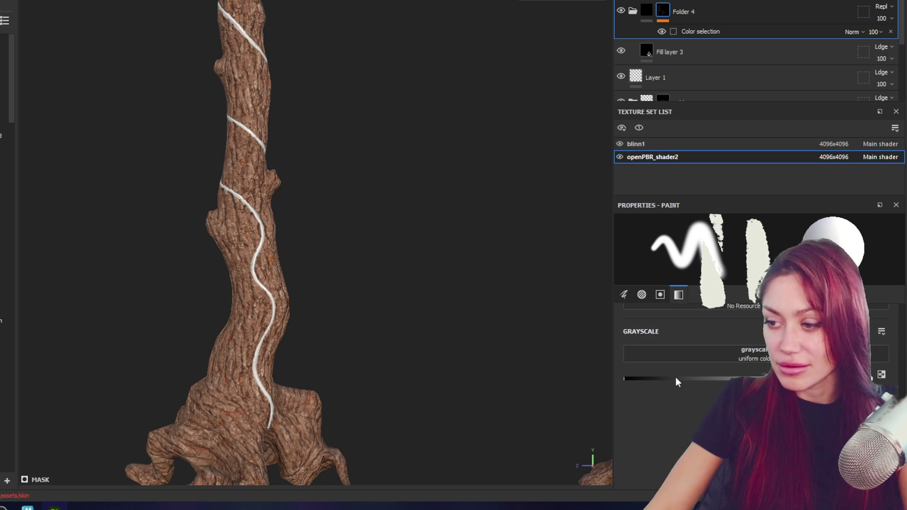
pyautogui.scroll(5, 296, 250)
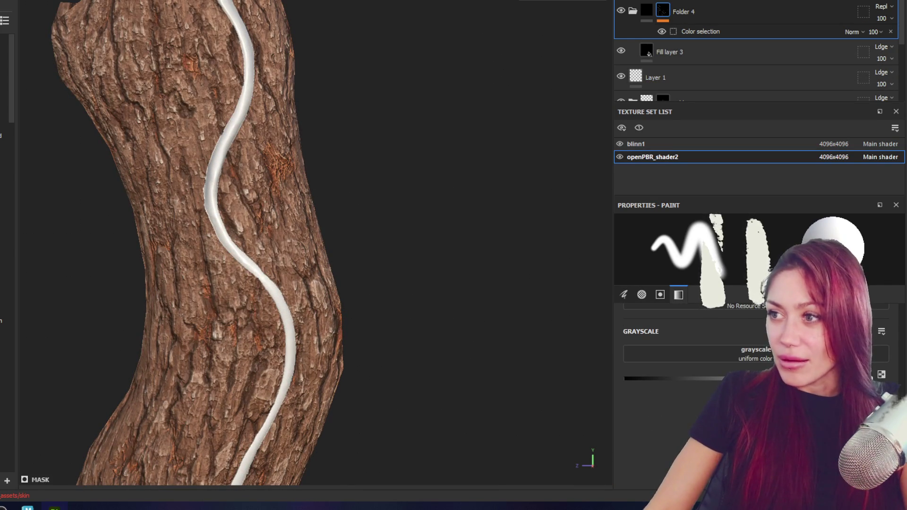
pyautogui.hotkey('ctrl', 'g')
pyautogui.hotkey('ctrl', 'z')
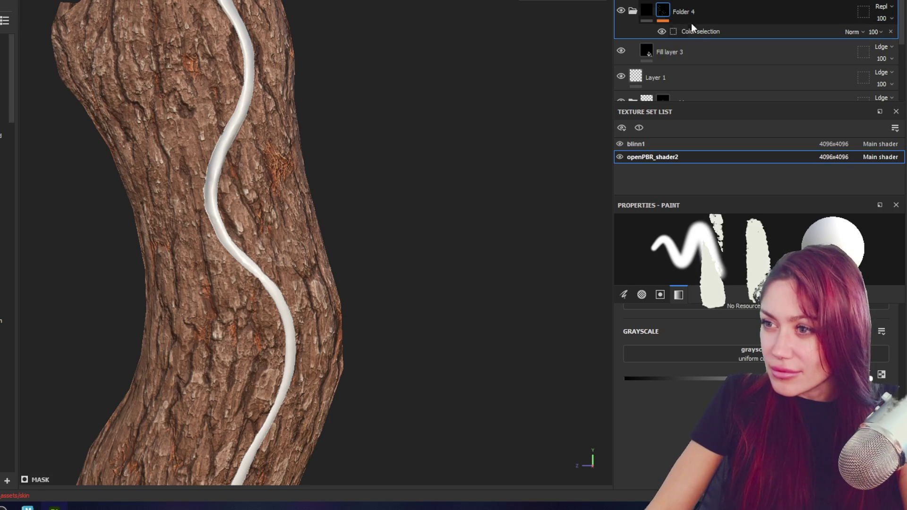
# - Set the Color selection's background colour to Transparent, undoing and reapplying it after a check
pyautogui.click(693, 31)
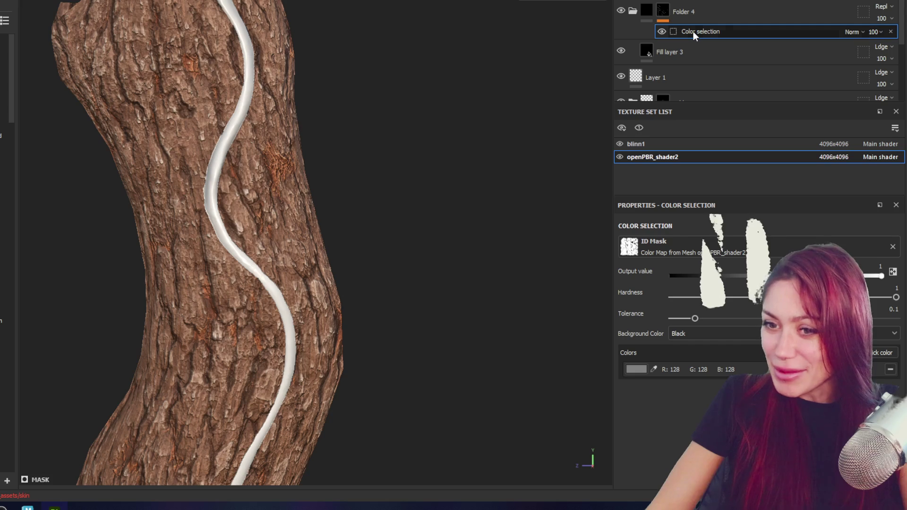
pyautogui.click(705, 334)
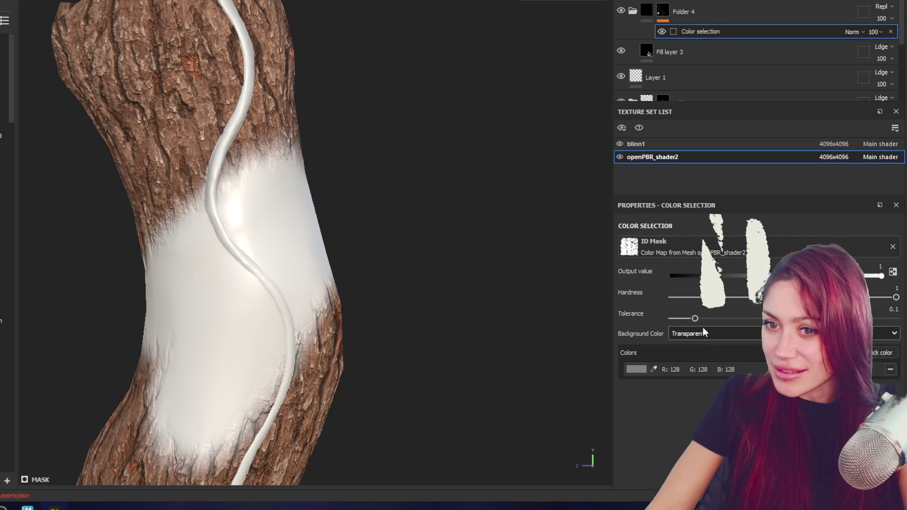
pyautogui.scroll(-3, 366, 165)
pyautogui.scroll(-2, 385, 164)
pyautogui.moveTo(385, 165)
pyautogui.keyDown('alt'); pyautogui.mouseDown()
pyautogui.moveTo(93, 156)
pyautogui.moveTo(467, 191)
pyautogui.mouseUp(); pyautogui.keyUp('alt')
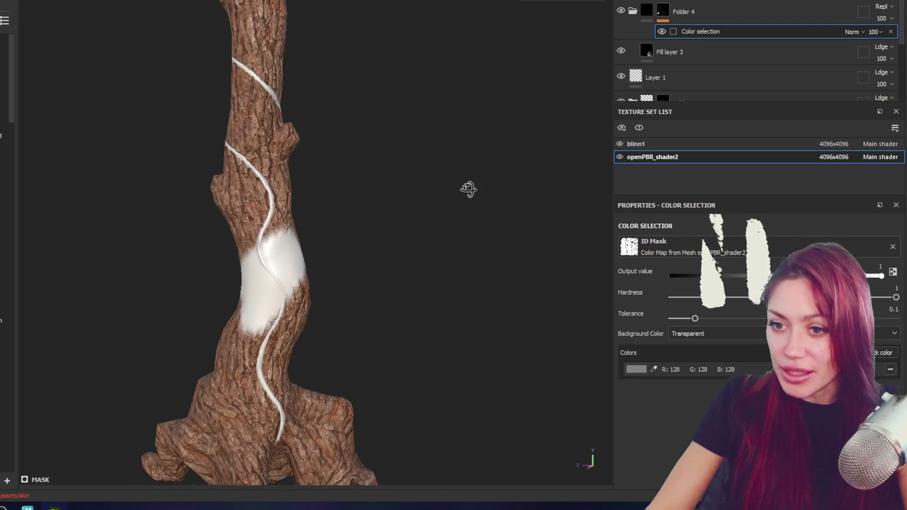
pyautogui.hotkey('ctrl', 'z')
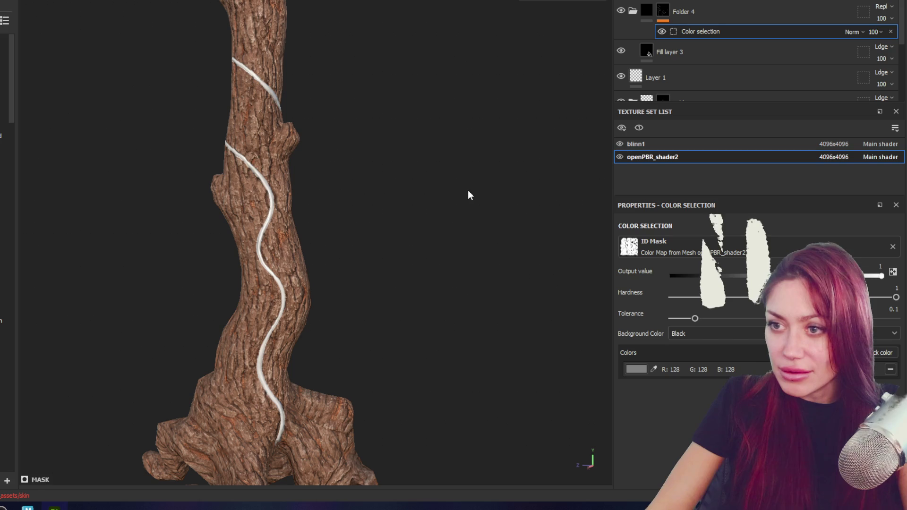
pyautogui.click(684, 332)
pyautogui.click(690, 346)
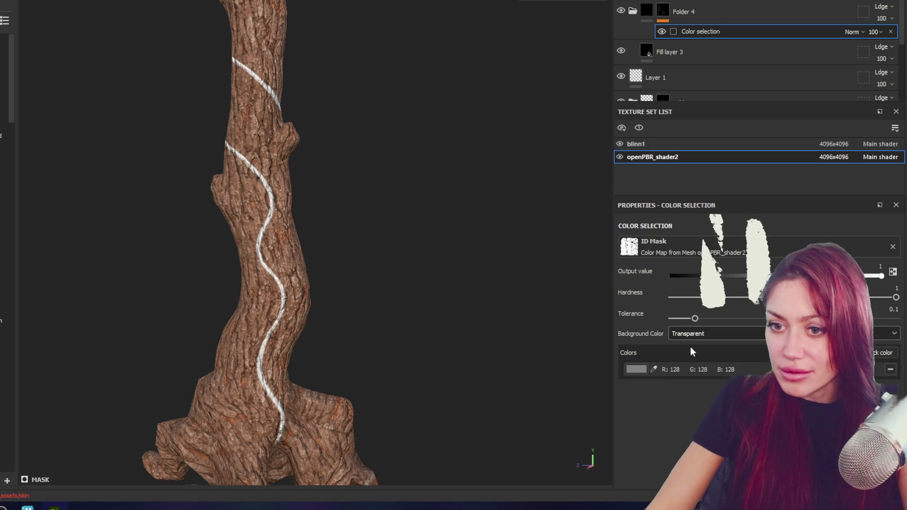
# - Set Folder 4 to Replace blending, undo a test stroke on its mask, and add Basic Leaf as a fill layer
pyautogui.moveTo(553, 213)
pyautogui.keyDown('alt'); pyautogui.mouseDown()
pyautogui.moveTo(476, 210)
pyautogui.moveTo(205, 328)
pyautogui.mouseUp(); pyautogui.keyUp('alt')
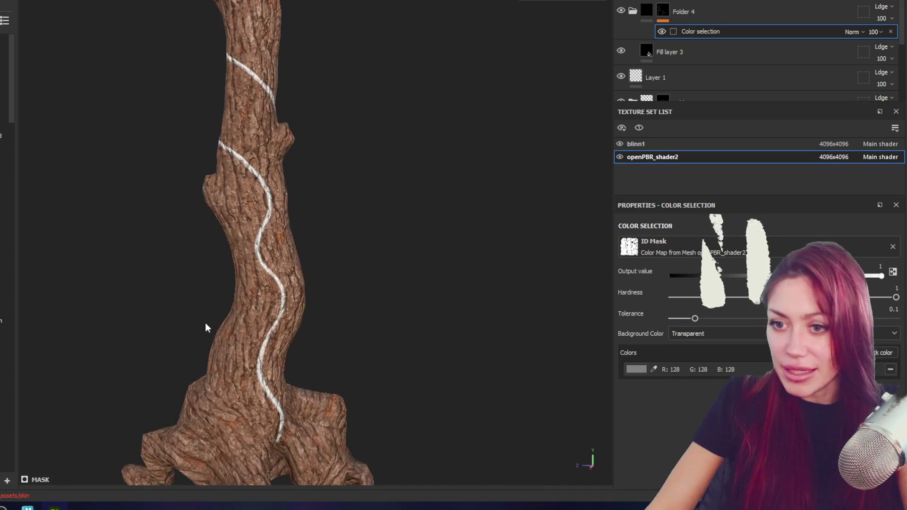
pyautogui.click(662, 10)
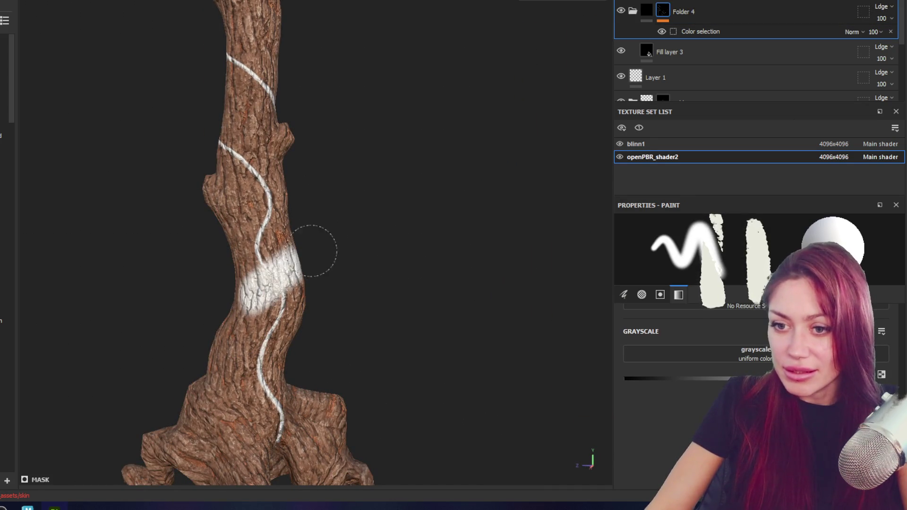
pyautogui.scroll(3, 283, 213)
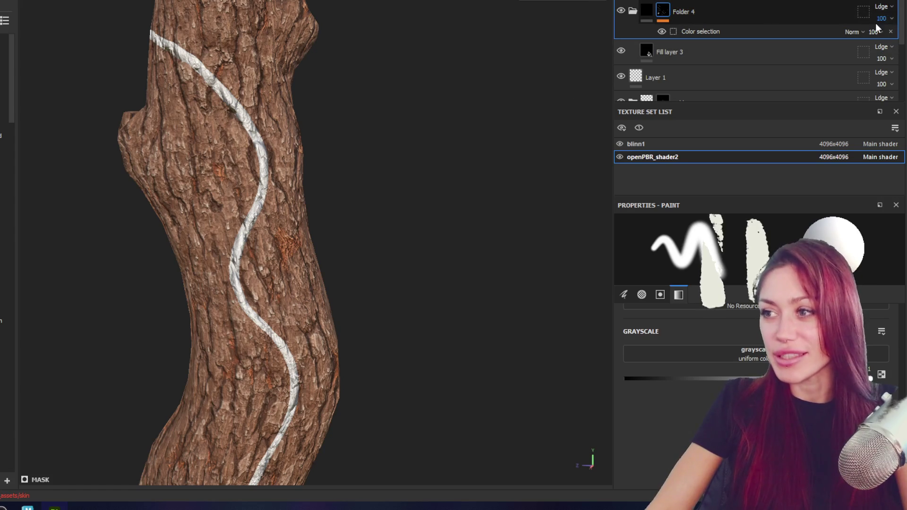
pyautogui.click(879, 7)
pyautogui.click(856, 45)
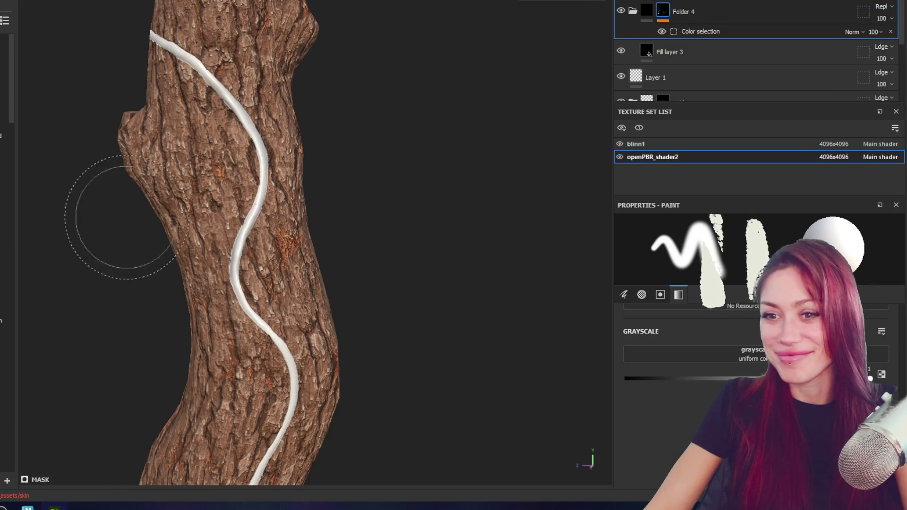
pyautogui.moveTo(182, 303); pyautogui.dragTo(326, 291)
pyautogui.hotkey('ctrl', 'z')
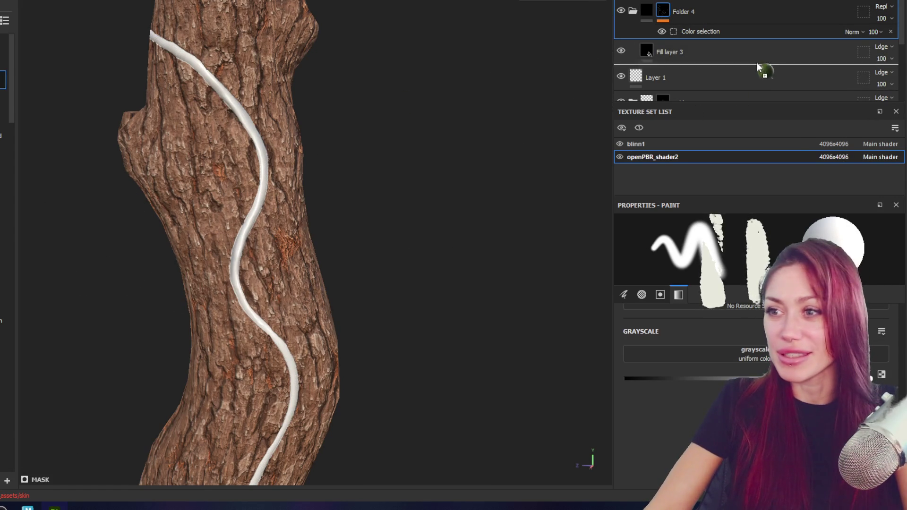
pyautogui.moveTo(759, 71); pyautogui.dragTo(765, 40)
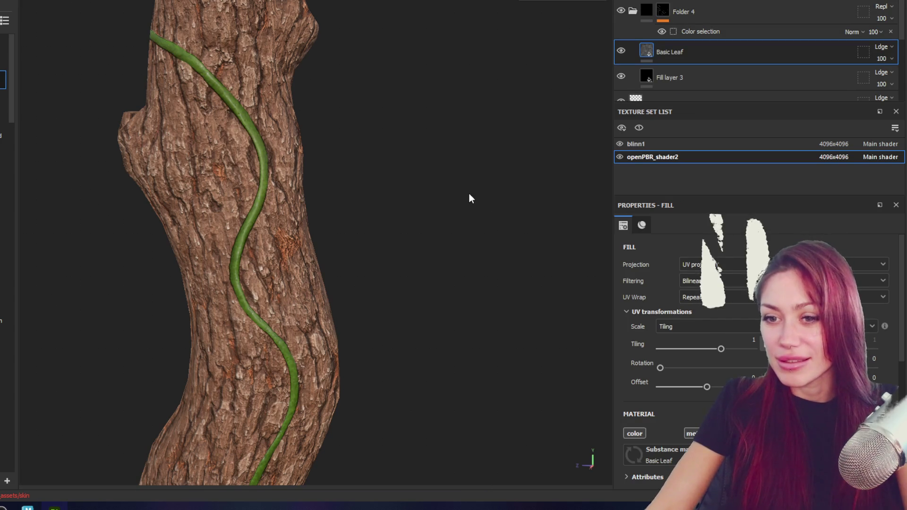
pyautogui.scroll(-3, 468, 193)
pyautogui.scroll(-3, 479, 247)
pyautogui.scroll(2, 451, 189)
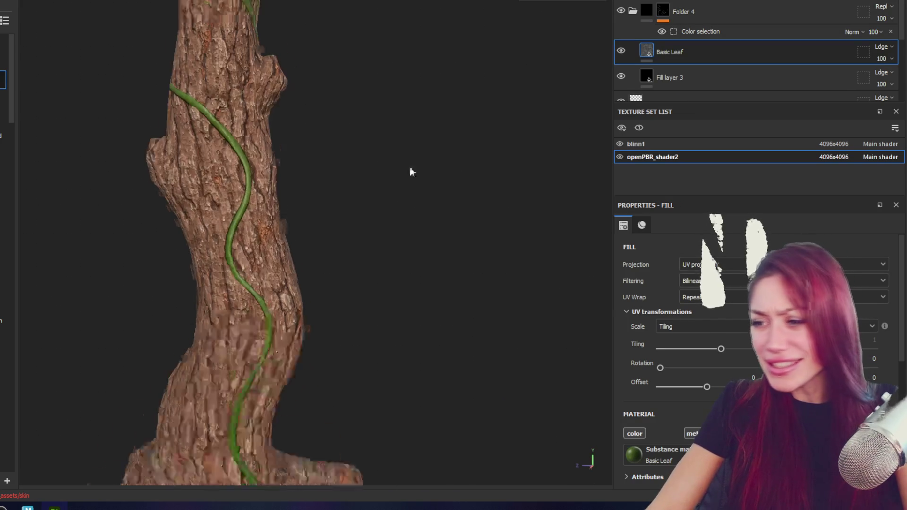
pyautogui.scroll(2, 410, 167)
pyautogui.scroll(2, 405, 354)
pyautogui.scroll(-5, 709, 355)
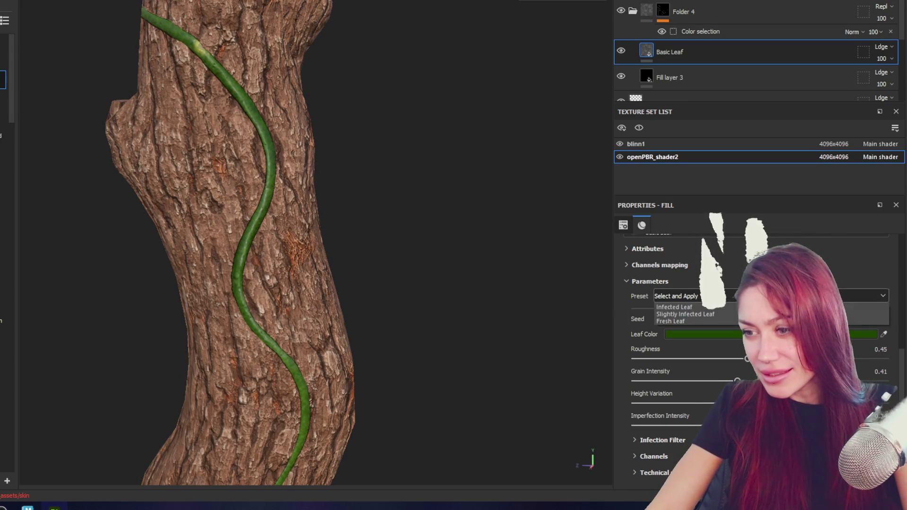
pyautogui.click(680, 296)
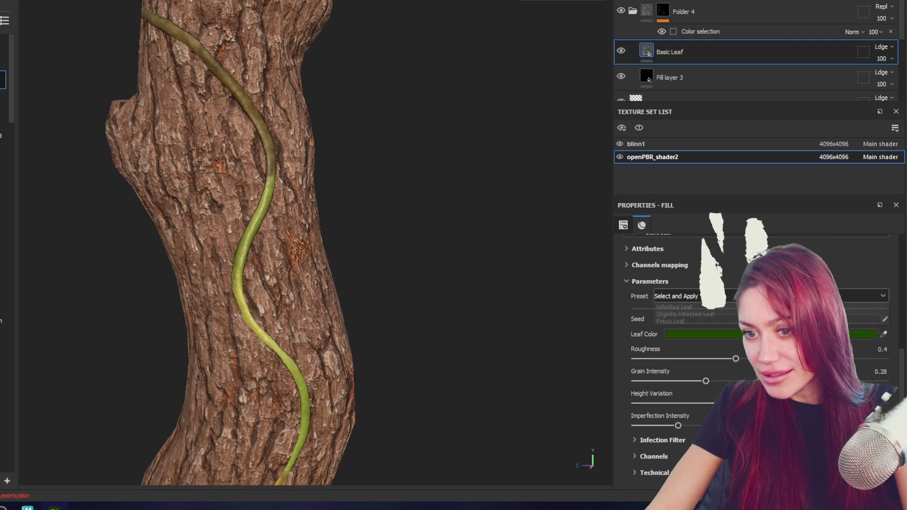
pyautogui.click(686, 314)
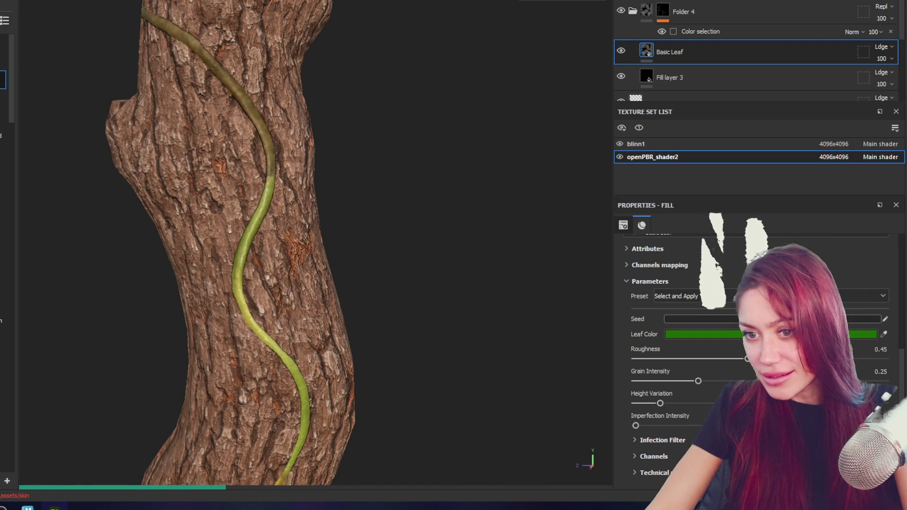
pyautogui.click(734, 337)
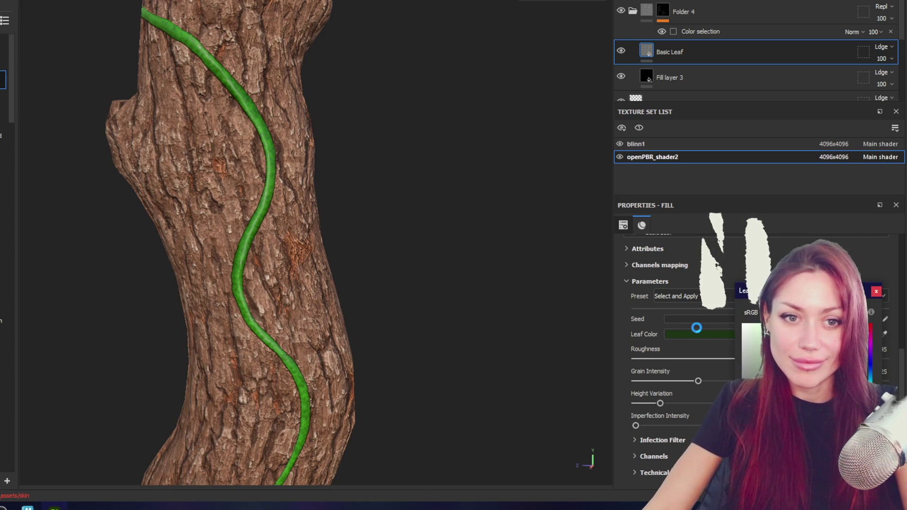
pyautogui.click(557, 241)
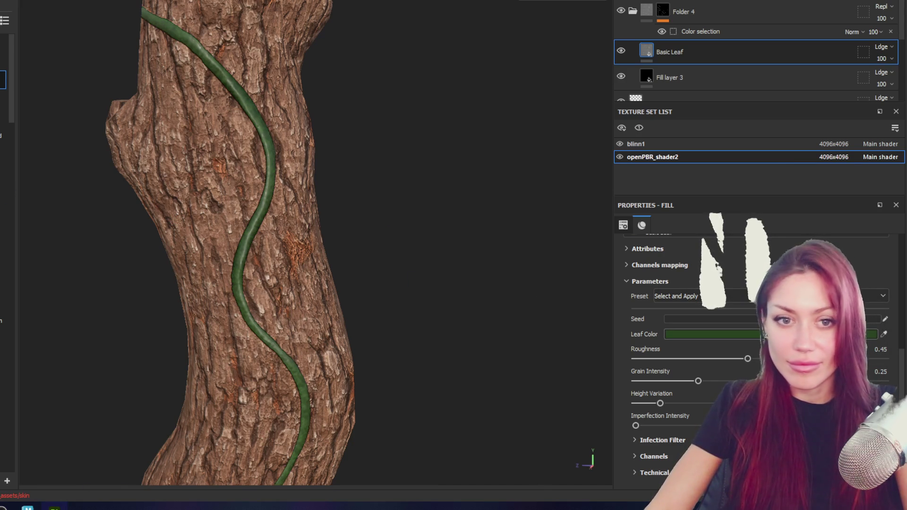
pyautogui.click(735, 333)
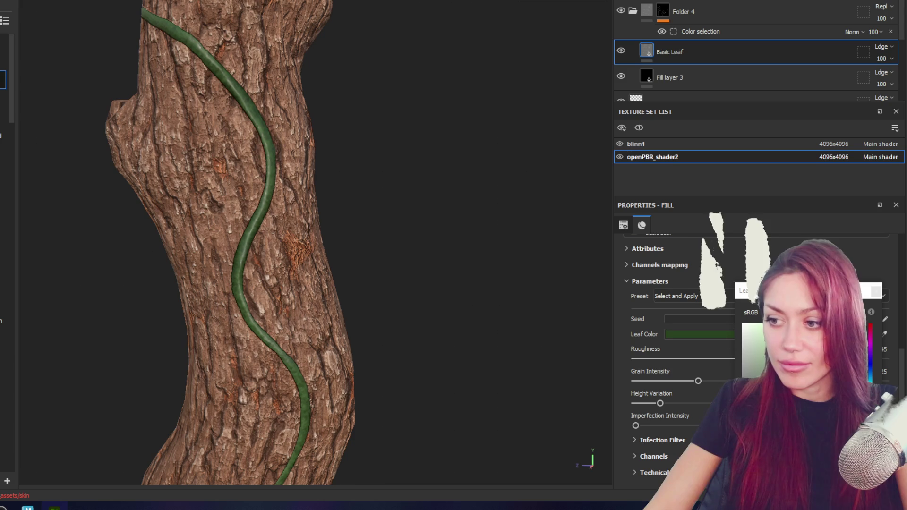
pyautogui.click(751, 340)
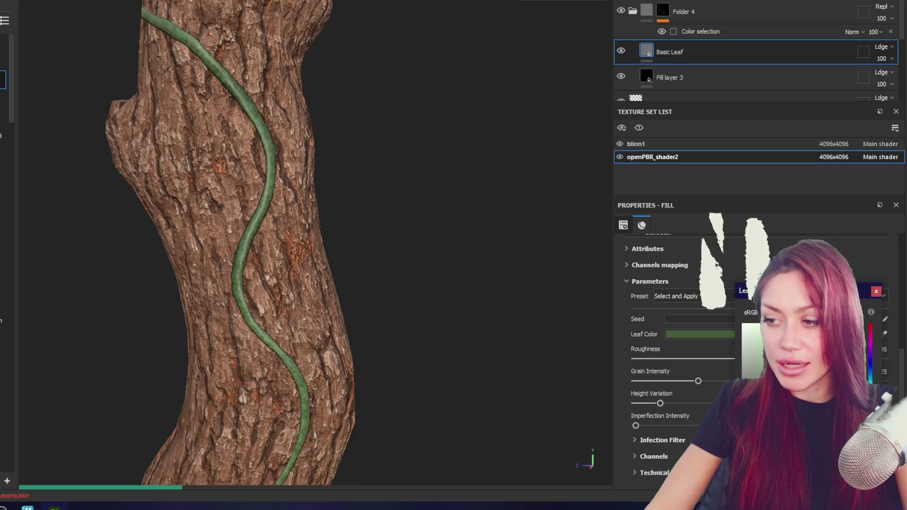
pyautogui.scroll(-2, 331, 189)
pyautogui.scroll(-2, 363, 177)
pyautogui.scroll(-1, 348, 156)
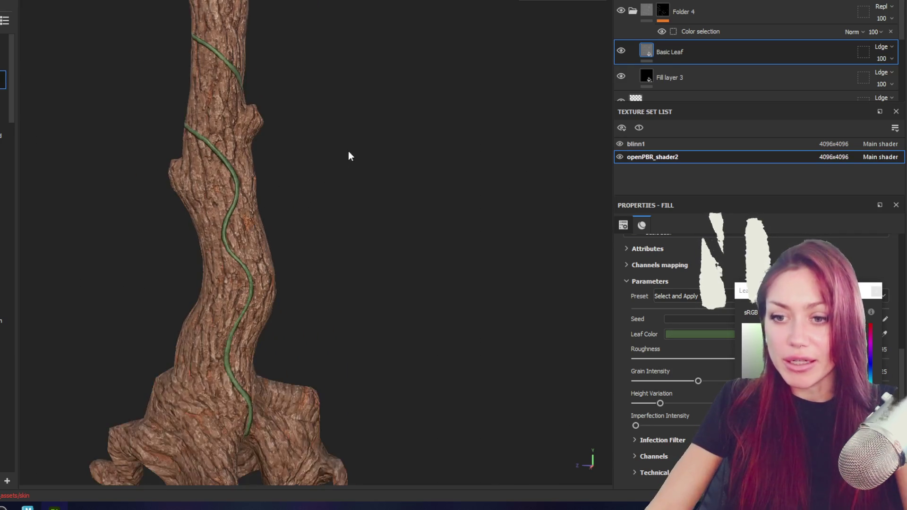
pyautogui.scroll(-2, 315, 148)
pyautogui.scroll(3, 315, 148)
pyautogui.scroll(2, 259, 58)
pyautogui.moveTo(336, 298)
pyautogui.keyDown('alt'); pyautogui.mouseDown()
pyautogui.moveTo(887, 298)
pyautogui.moveTo(354, 284)
pyautogui.mouseUp(); pyautogui.keyUp('alt')
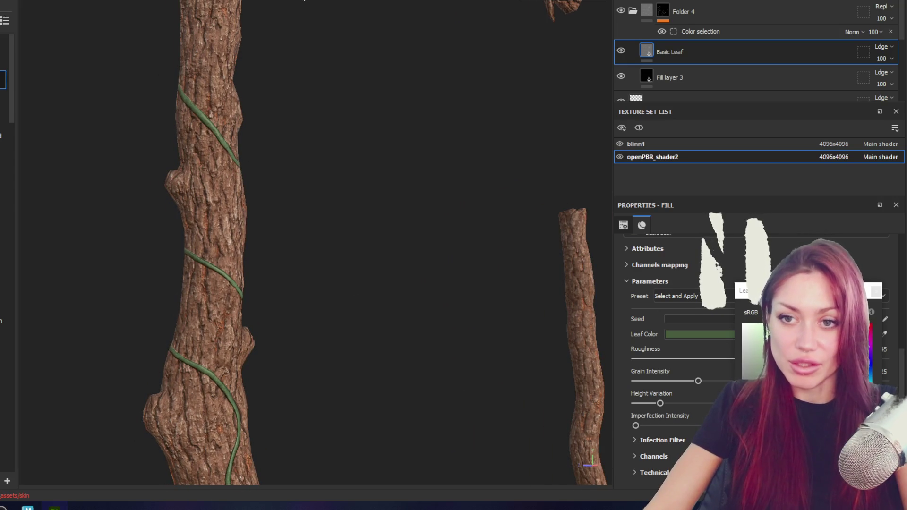
pyautogui.moveTo(237, 287)
pyautogui.keyDown('alt'); pyautogui.mouseDown()
pyautogui.moveTo(249, 438)
pyautogui.moveTo(267, 324)
pyautogui.mouseUp(); pyautogui.keyUp('alt')
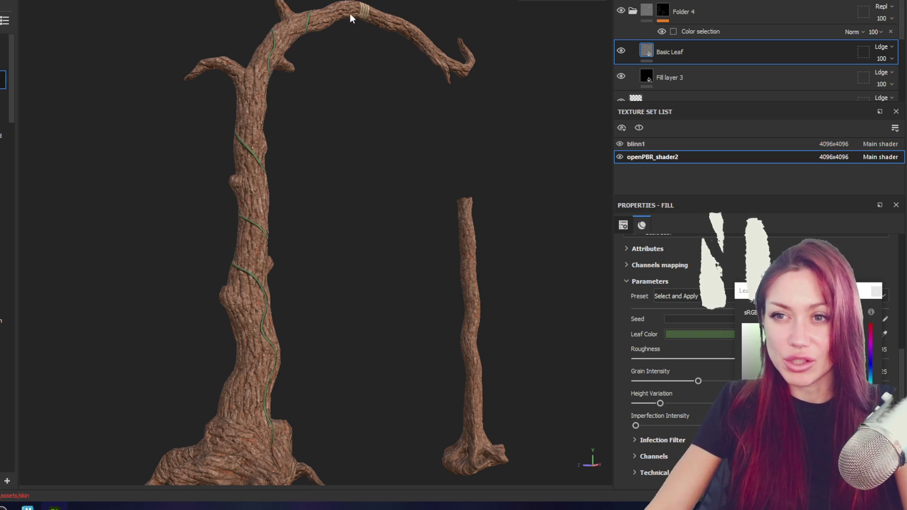
pyautogui.moveTo(265, 219)
pyautogui.keyDown('alt'); pyautogui.mouseDown()
pyautogui.moveTo(158, 319)
pyautogui.moveTo(370, 359)
pyautogui.moveTo(271, 332)
pyautogui.mouseUp(); pyautogui.keyUp('alt')
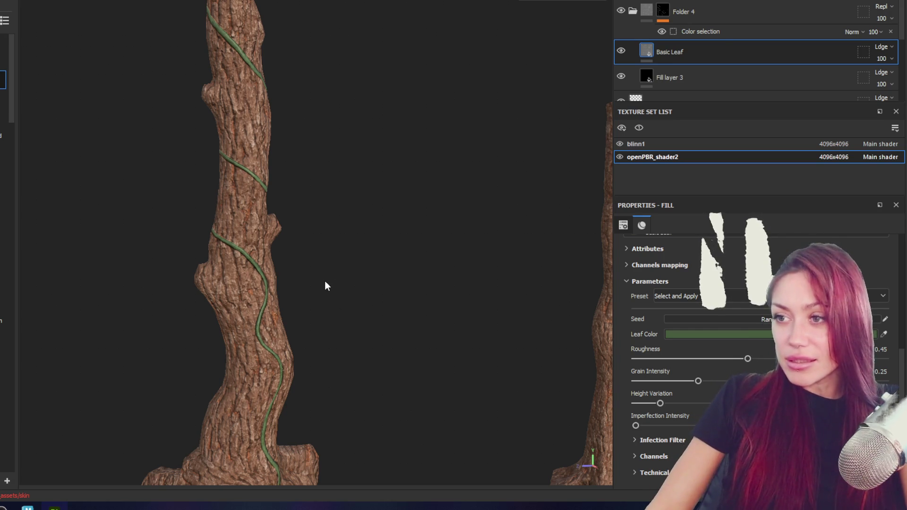
pyautogui.scroll(2, 259, 289)
pyautogui.scroll(2, 408, 445)
pyautogui.moveTo(407, 445)
pyautogui.keyDown('alt'); pyautogui.mouseDown()
pyautogui.moveTo(352, 388)
pyautogui.moveTo(88, 384)
pyautogui.mouseUp(); pyautogui.keyUp('alt')
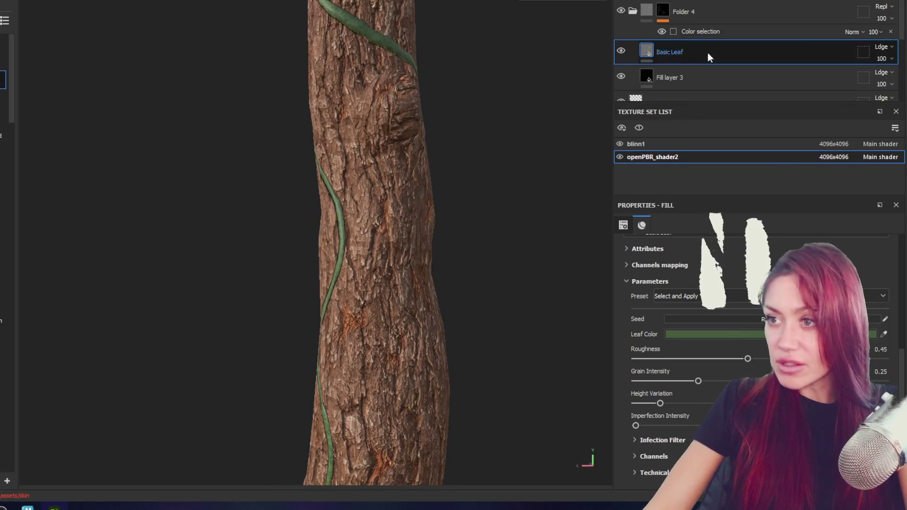
# - Move Fill layer 3 above Basic Leaf, disable its colour channel and lower its height value
pyautogui.click(734, 73)
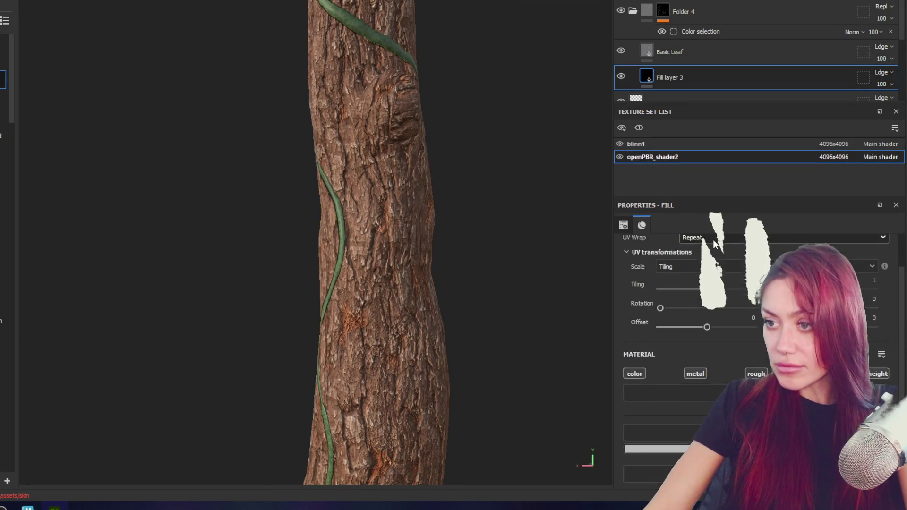
pyautogui.moveTo(697, 53); pyautogui.dragTo(707, 52)
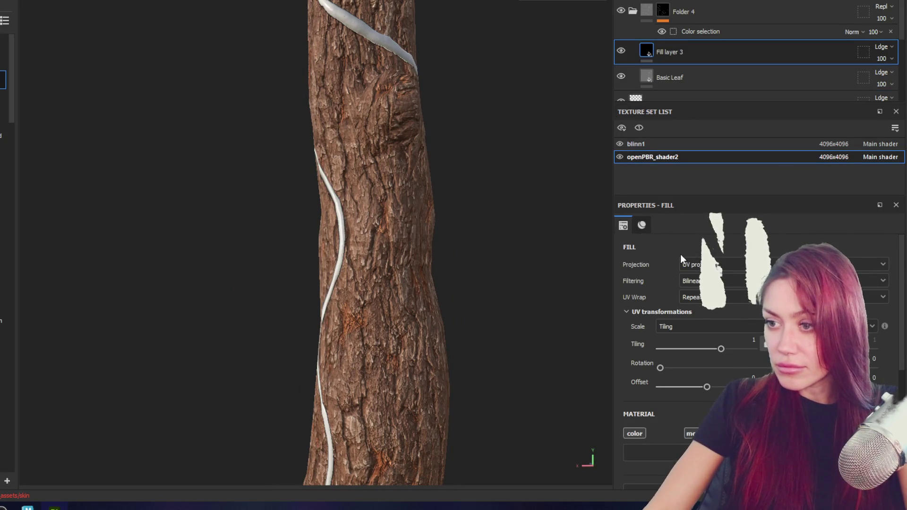
pyautogui.click(635, 433)
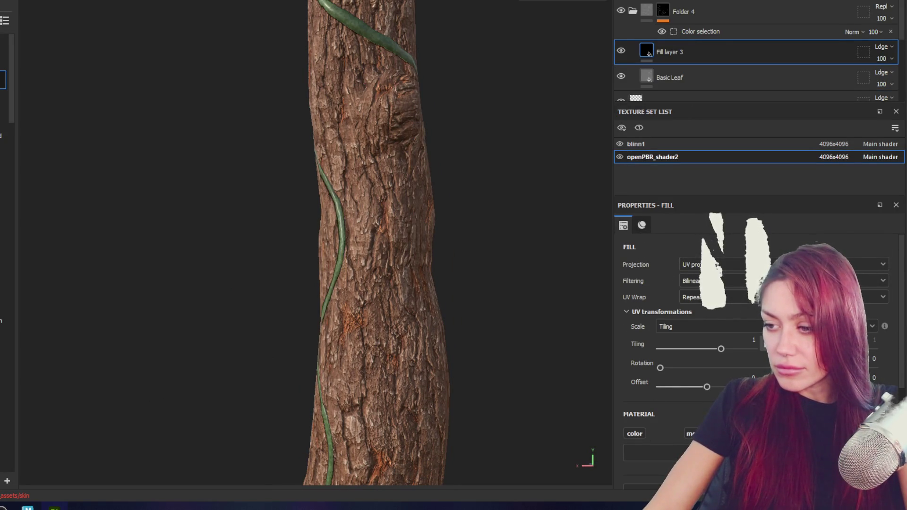
pyautogui.scroll(-2, 708, 355)
pyautogui.scroll(-3, 759, 359)
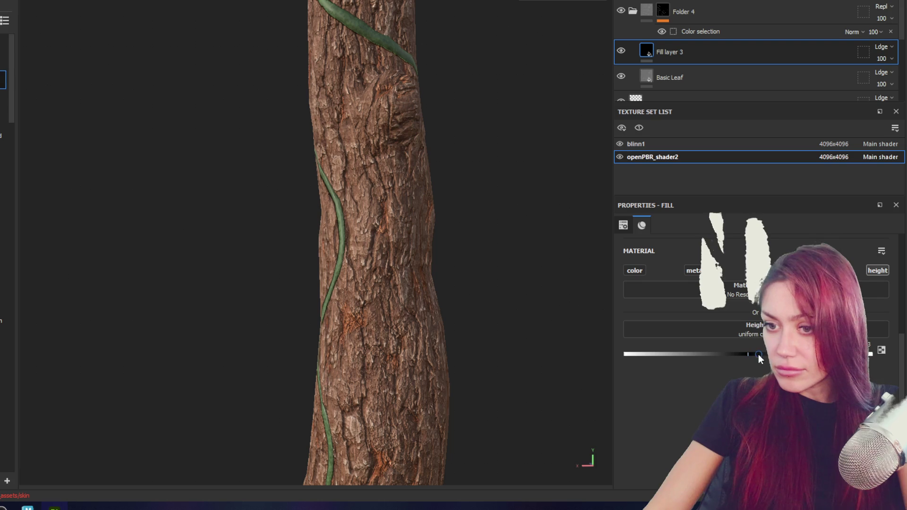
pyautogui.click(650, 356)
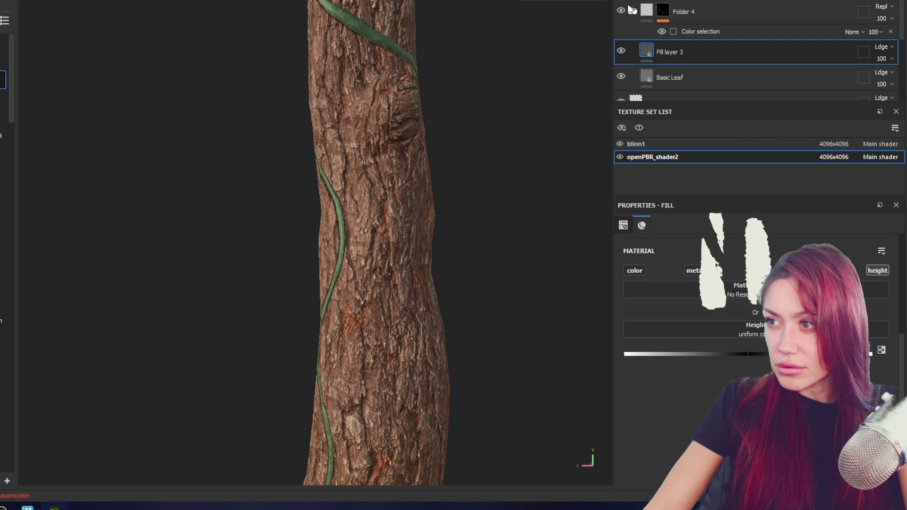
# - Try Replace blending and a higher height on Fill layer 3, undo it, and zoom in on the raised vine
pyautogui.click(885, 49)
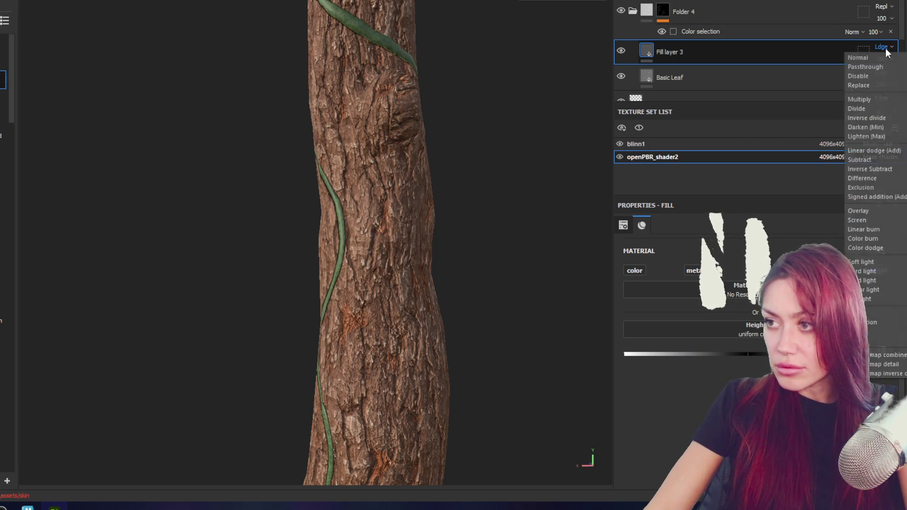
pyautogui.click(873, 82)
pyautogui.click(668, 354)
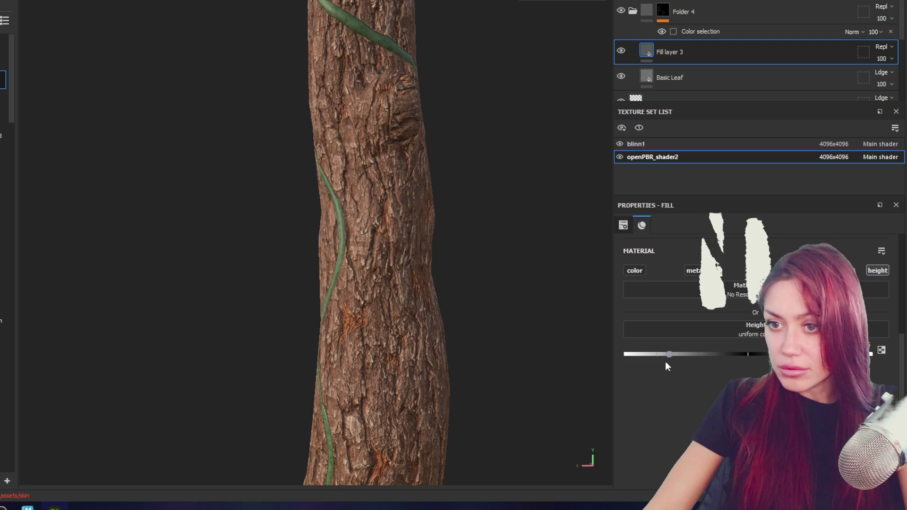
pyautogui.hotkey('ctrl', 'z')
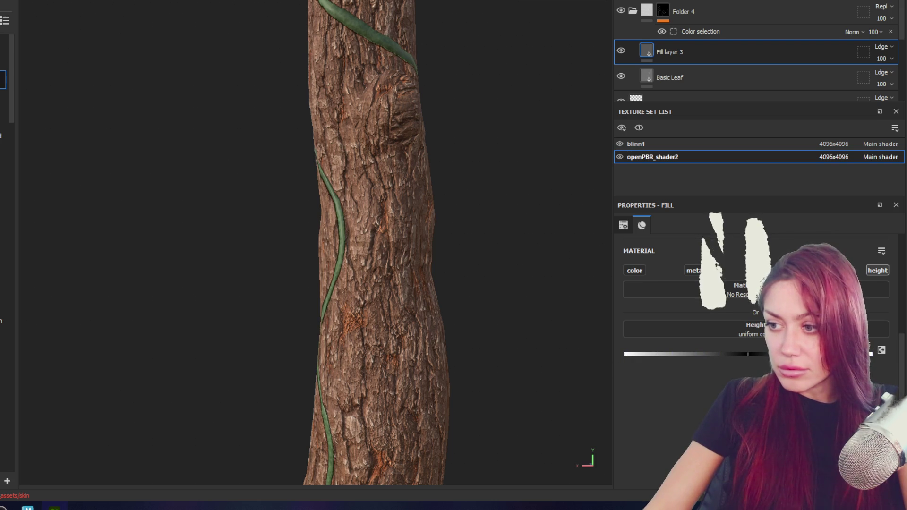
pyautogui.moveTo(345, 208)
pyautogui.keyDown('alt'); pyautogui.mouseDown()
pyautogui.moveTo(330, 169)
pyautogui.moveTo(441, 170)
pyautogui.mouseUp(); pyautogui.keyUp('alt')
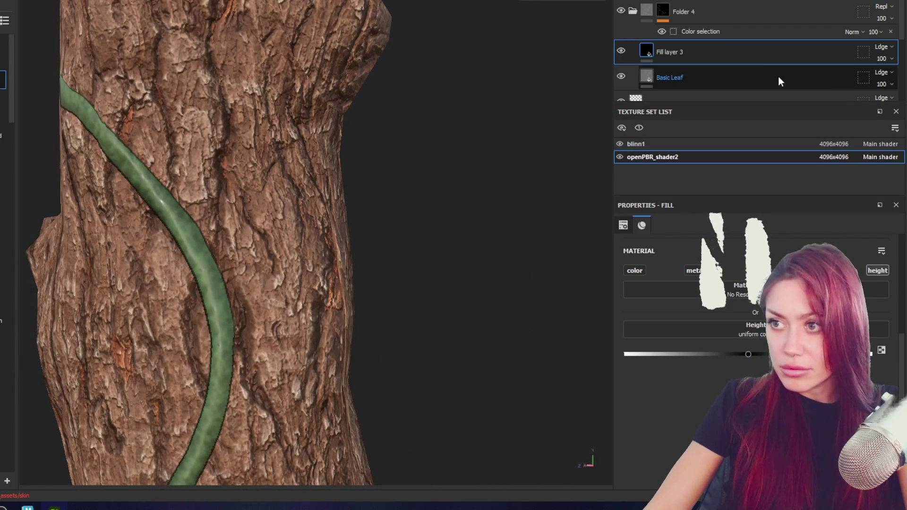
# - Create Folder 5, move Fill layer 3 into it and give the folder a black mask
pyautogui.click(816, 1)
pyautogui.moveTo(630, 76); pyautogui.dragTo(717, 51)
pyautogui.rightClick(718, 44)
pyautogui.click(762, 32)
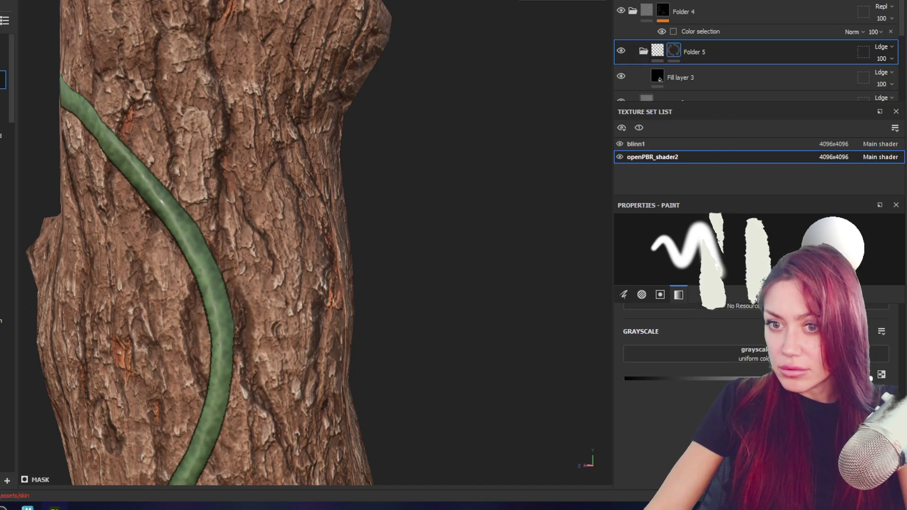
# - Set both Fill layer 3 and Folder 5 to Replace blending and select Folder 5's mask for painting
pyautogui.click(755, 73)
pyautogui.click(884, 71)
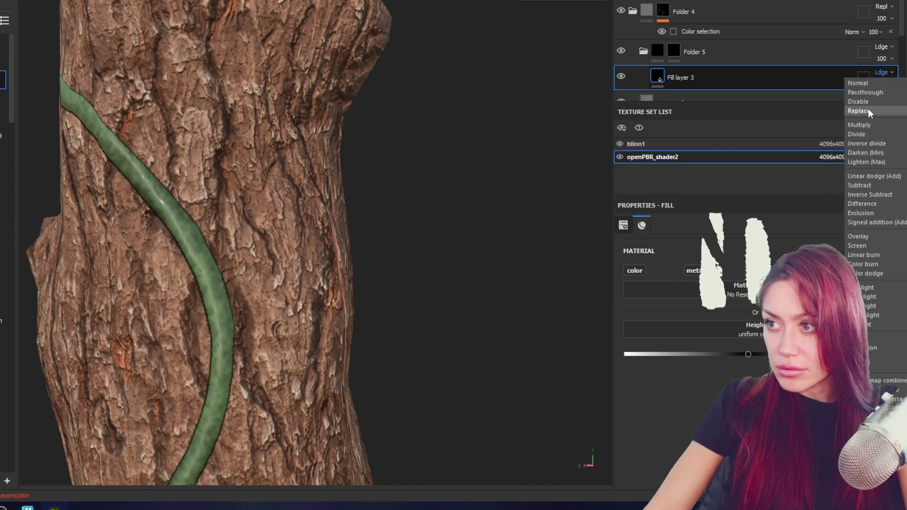
pyautogui.click(867, 109)
pyautogui.click(882, 47)
pyautogui.click(864, 86)
pyautogui.click(673, 52)
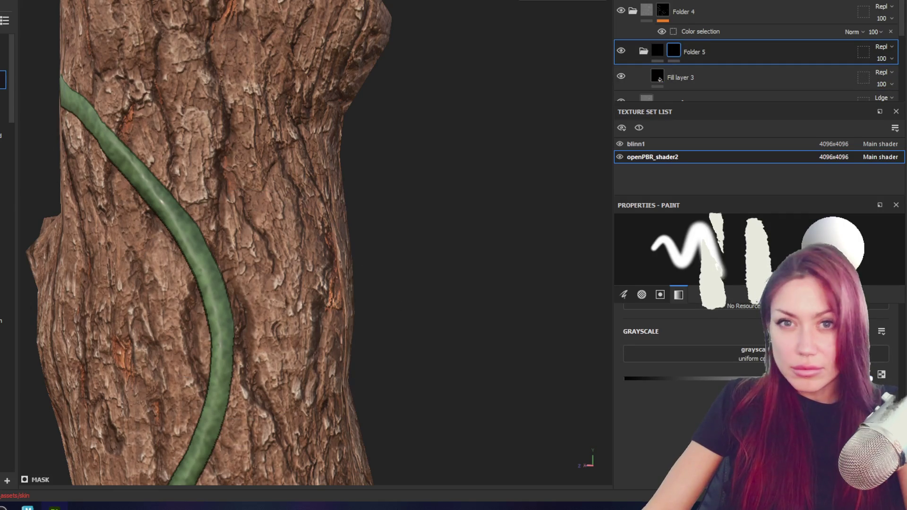
# - Paint a thin groove onto the vine with a smaller brush and inspect it up close
pyautogui.press('[')
pyautogui.press('[')
pyautogui.press('[')
pyautogui.moveTo(202, 245); pyautogui.dragTo(222, 322)
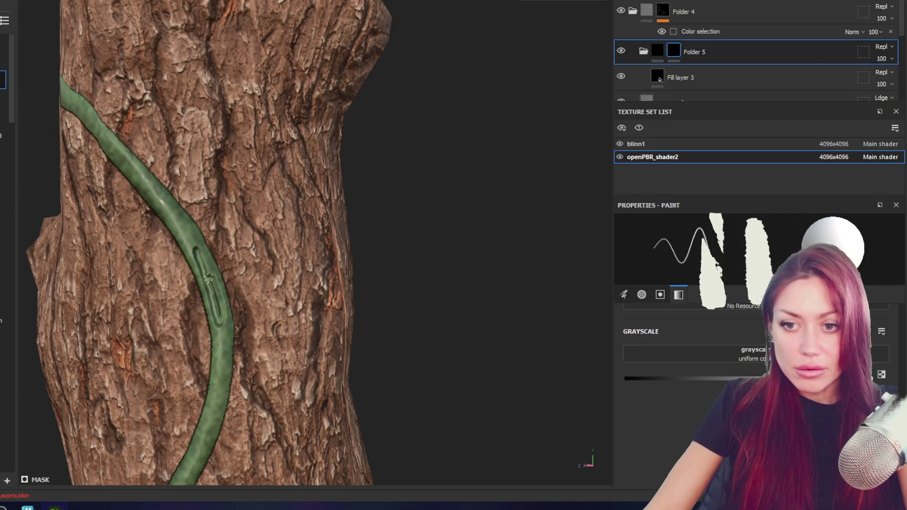
pyautogui.moveTo(374, 300)
pyautogui.keyDown('alt'); pyautogui.mouseDown()
pyautogui.moveTo(411, 247)
pyautogui.moveTo(524, 249)
pyautogui.mouseUp(); pyautogui.keyUp('alt')
pyautogui.keyDown('alt'); pyautogui.moveTo(426, 212); pyautogui.dragTo(323, 157); pyautogui.keyUp('alt')
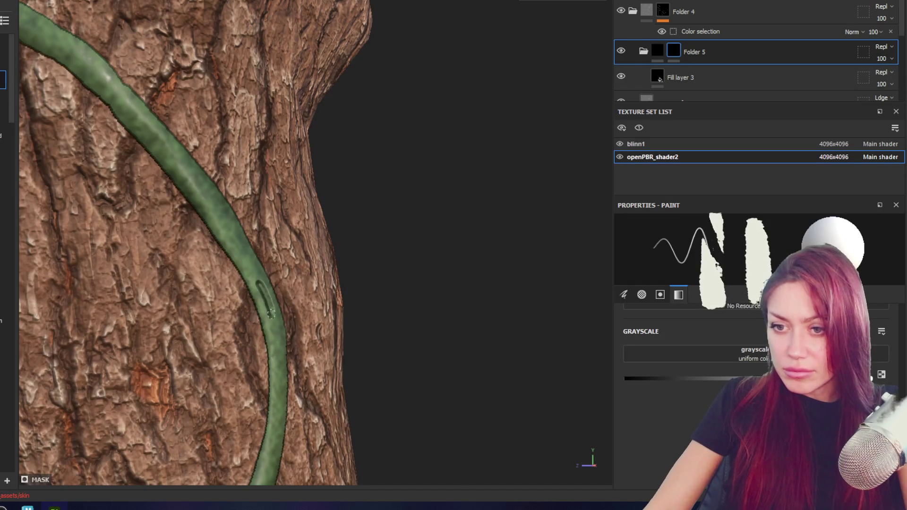
pyautogui.keyDown('alt'); pyautogui.moveTo(319, 249); pyautogui.dragTo(425, 233); pyautogui.keyUp('alt')
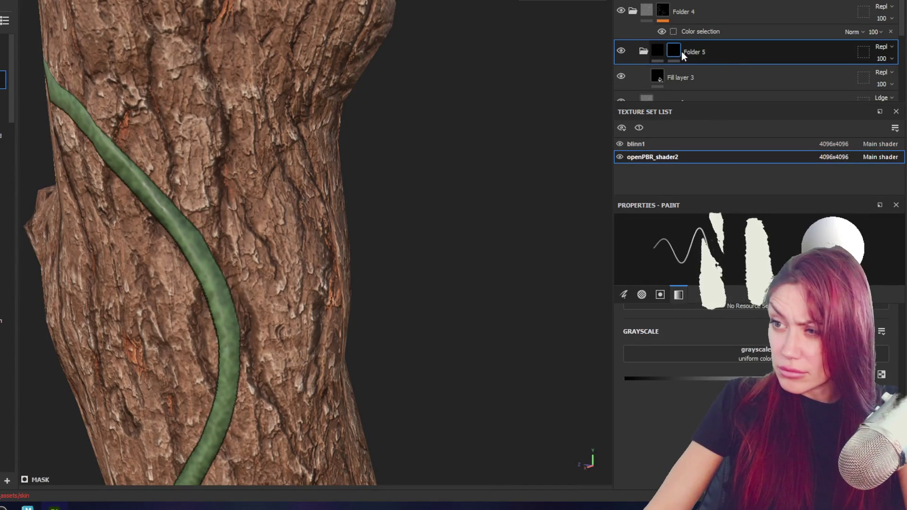
# - Toggle the paint value and switch between Fill layer 3 and Folder 5 while reviewing the groove, ending on Folder 5's mask options
pyautogui.click(690, 73)
pyautogui.click(708, 52)
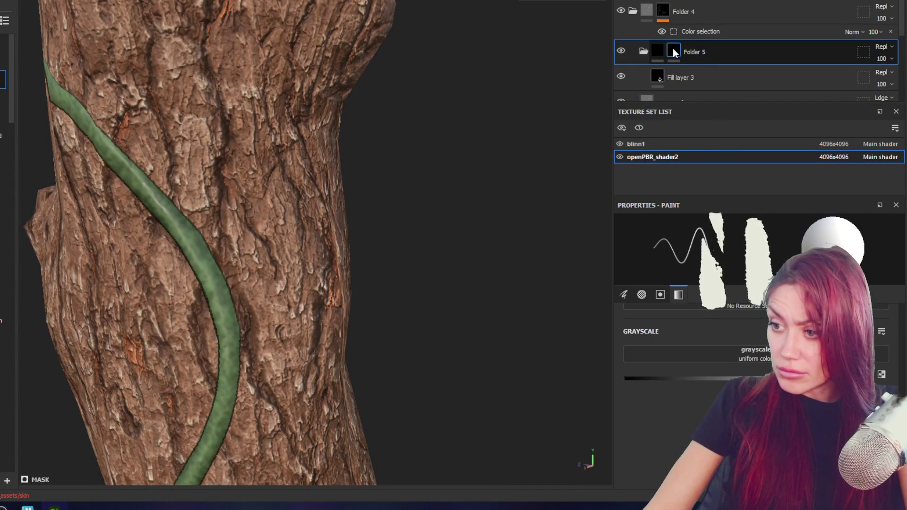
pyautogui.press('x')
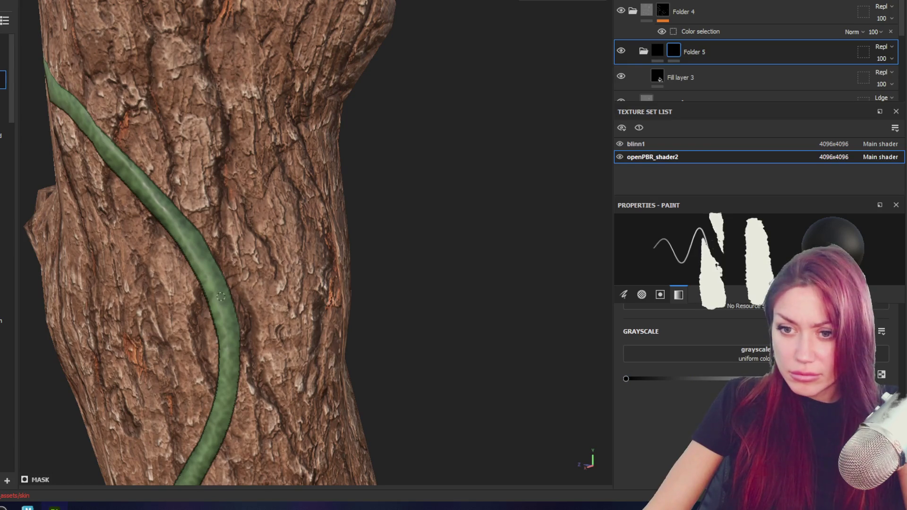
pyautogui.keyDown('alt'); pyautogui.moveTo(405, 210); pyautogui.dragTo(753, 348); pyautogui.keyUp('alt')
pyautogui.press('x')
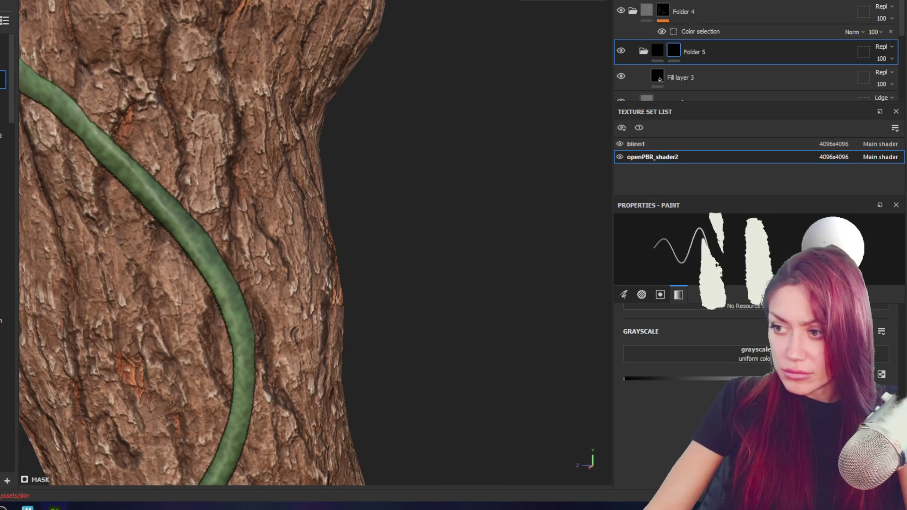
pyautogui.click(675, 77)
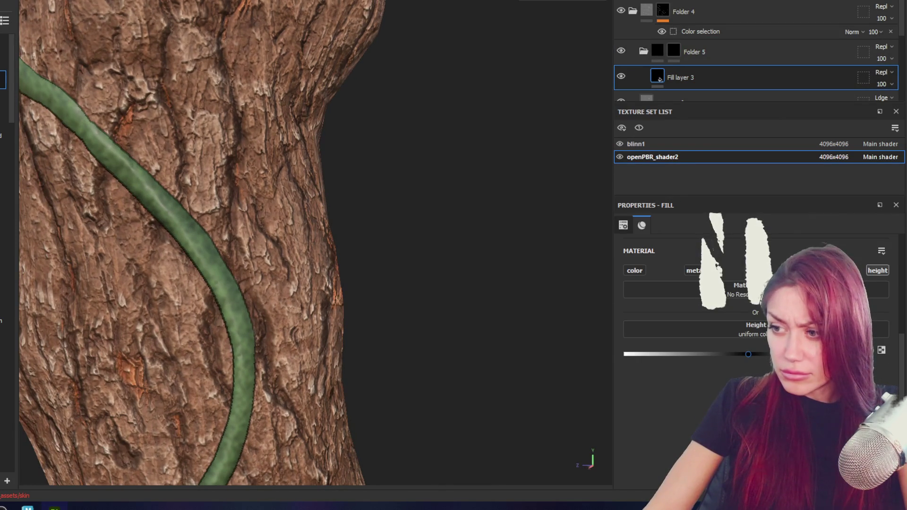
pyautogui.click(678, 46)
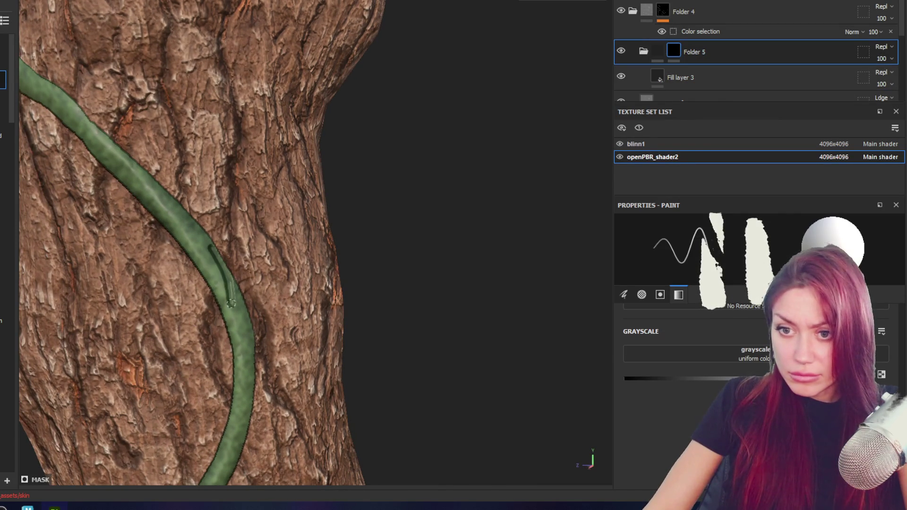
pyautogui.click(691, 74)
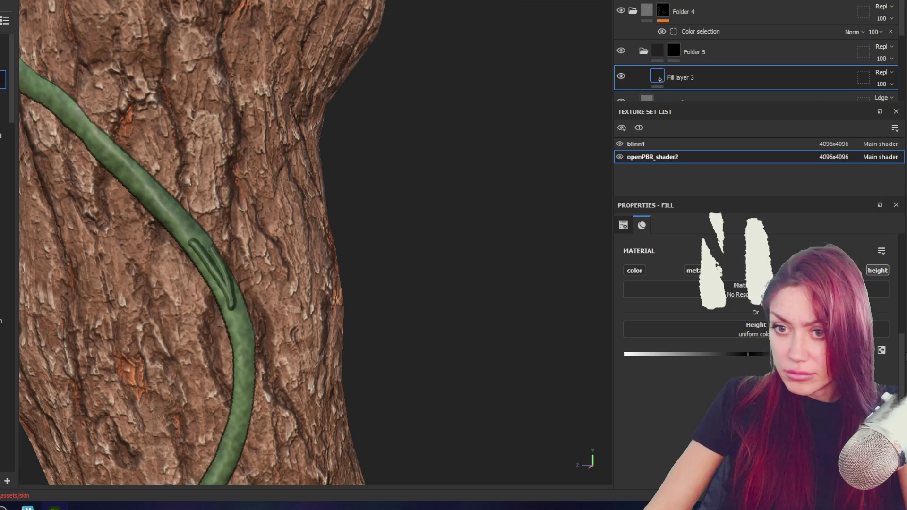
pyautogui.keyDown('alt'); pyautogui.moveTo(376, 265); pyautogui.dragTo(358, 268); pyautogui.keyUp('alt')
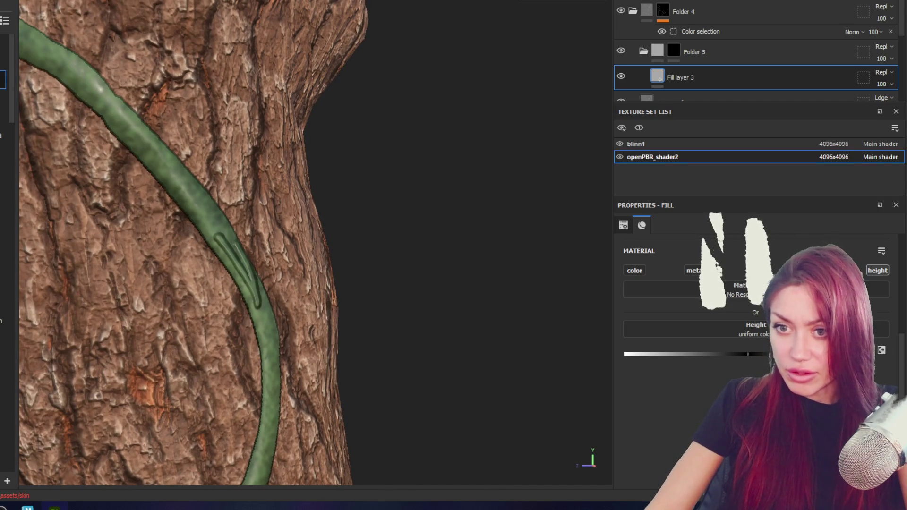
pyautogui.click(724, 55)
pyautogui.rightClick(673, 51)
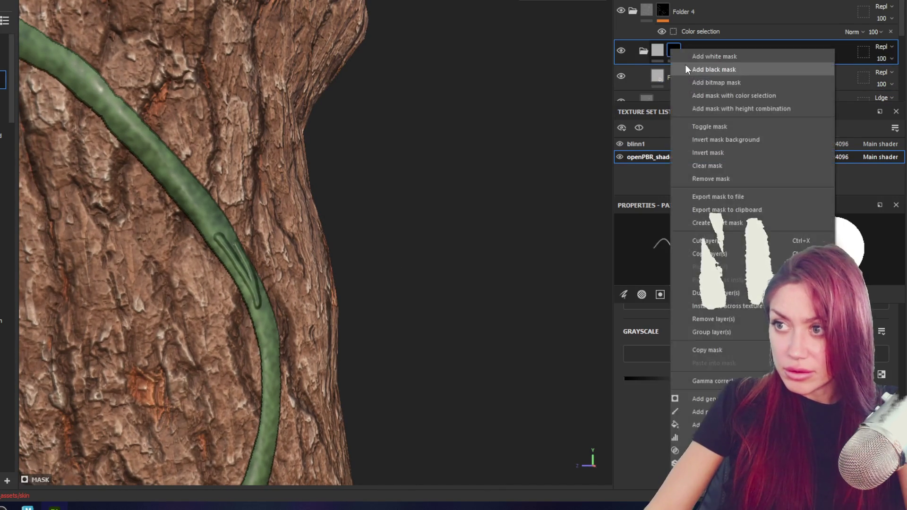
pyautogui.click(713, 70)
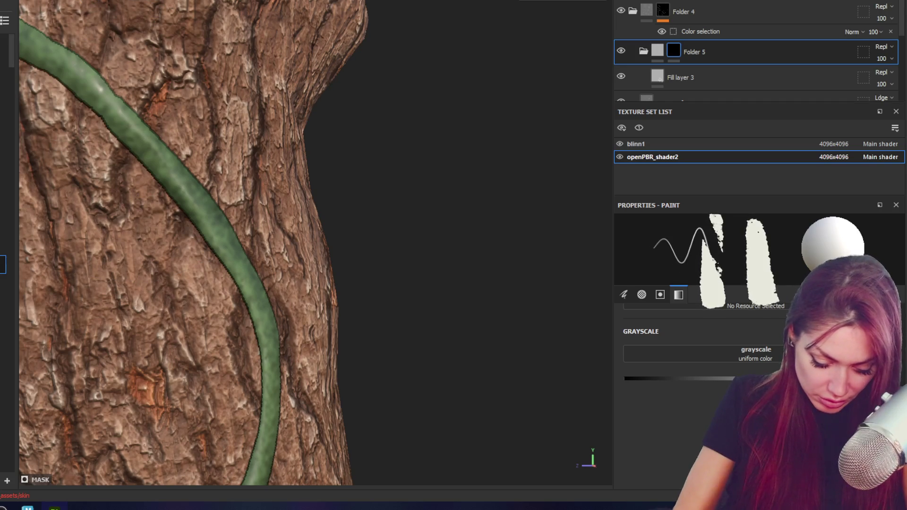
pyautogui.moveTo(127, 127); pyautogui.dragTo(213, 227)
pyautogui.hotkey('ctrl', 'z')
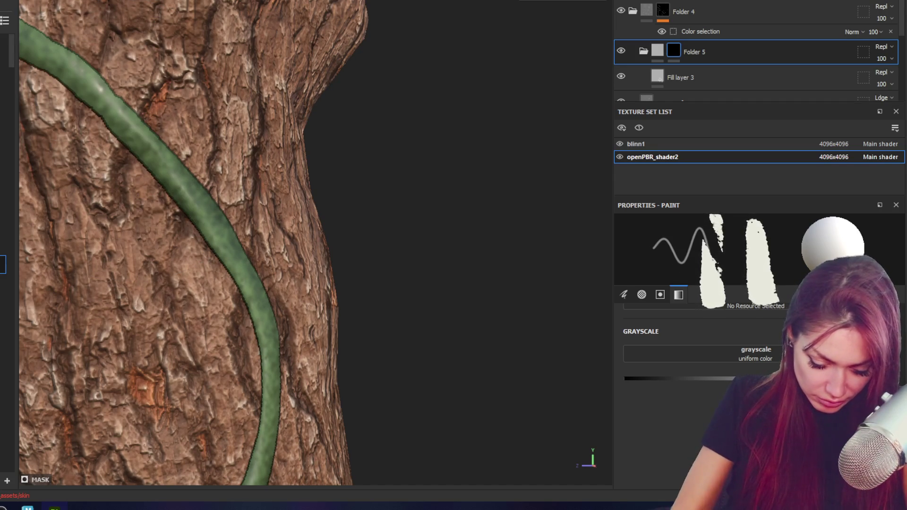
pyautogui.moveTo(107, 100); pyautogui.dragTo(212, 244)
pyautogui.hotkey('ctrl', 'z')
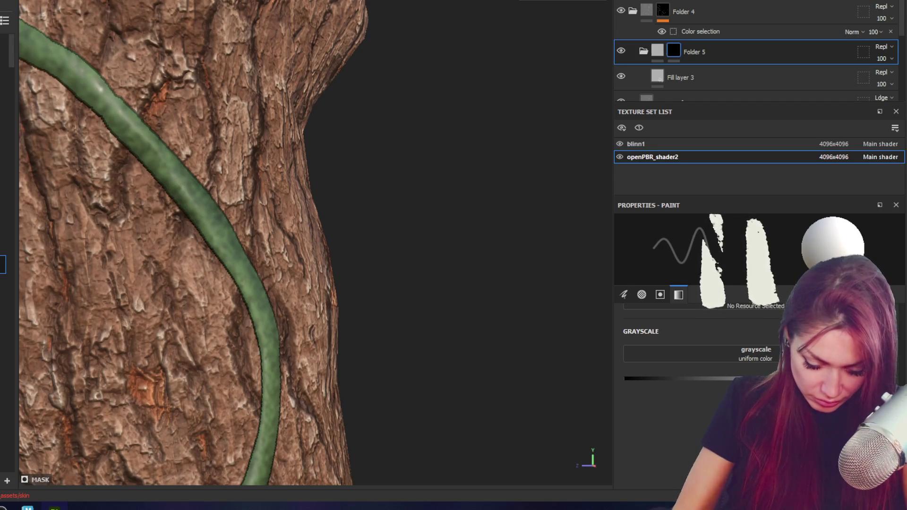
pyautogui.moveTo(146, 142); pyautogui.dragTo(227, 248)
pyautogui.hotkey('ctrl', 'z')
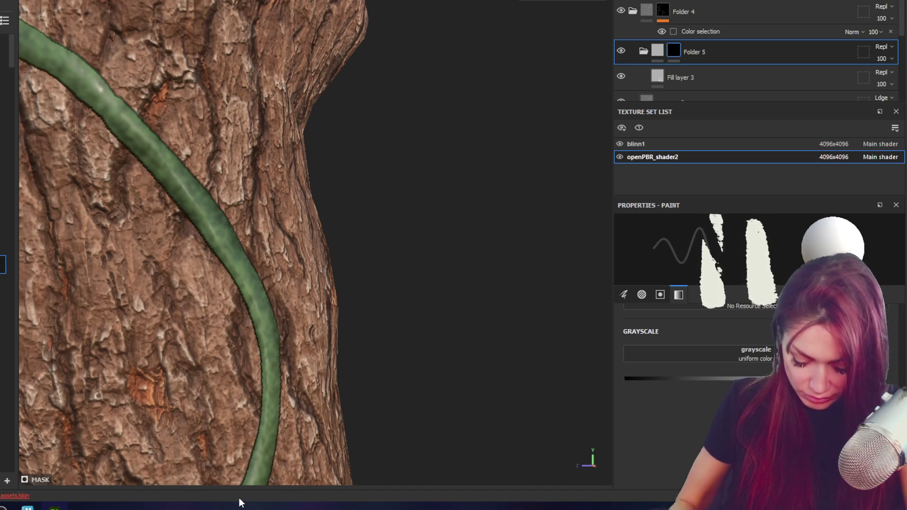
pyautogui.scroll(-2, 372, 144)
pyautogui.keyDown('alt'); pyautogui.moveTo(372, 144); pyautogui.dragTo(446, 212, button='right'); pyautogui.keyUp('alt')
pyautogui.moveTo(446, 213)
pyautogui.keyDown('alt'); pyautogui.mouseDown()
pyautogui.moveTo(425, 204)
pyautogui.moveTo(452, 291)
pyautogui.mouseUp(); pyautogui.keyUp('alt')
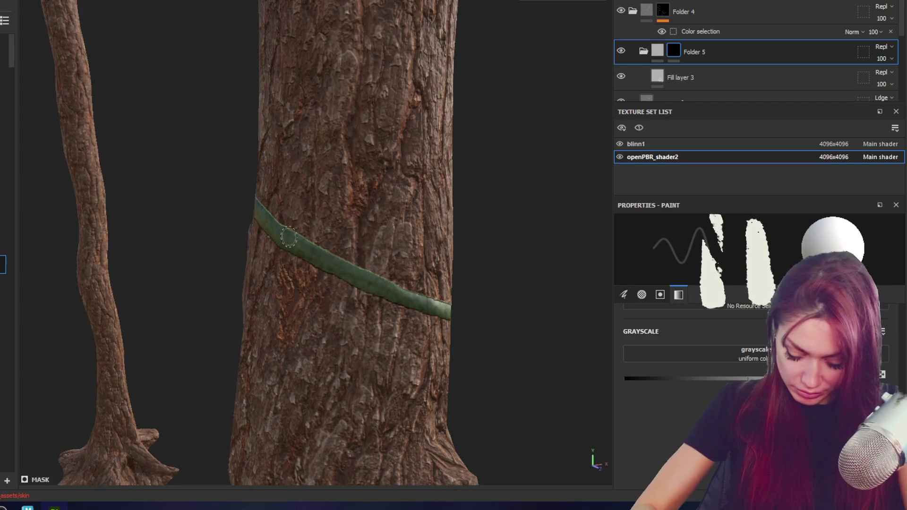
pyautogui.moveTo(569, 260)
pyautogui.keyDown('alt'); pyautogui.mouseDown()
pyautogui.moveTo(372, 113)
pyautogui.moveTo(405, 280)
pyautogui.moveTo(404, 120)
pyautogui.mouseUp(); pyautogui.keyUp('alt')
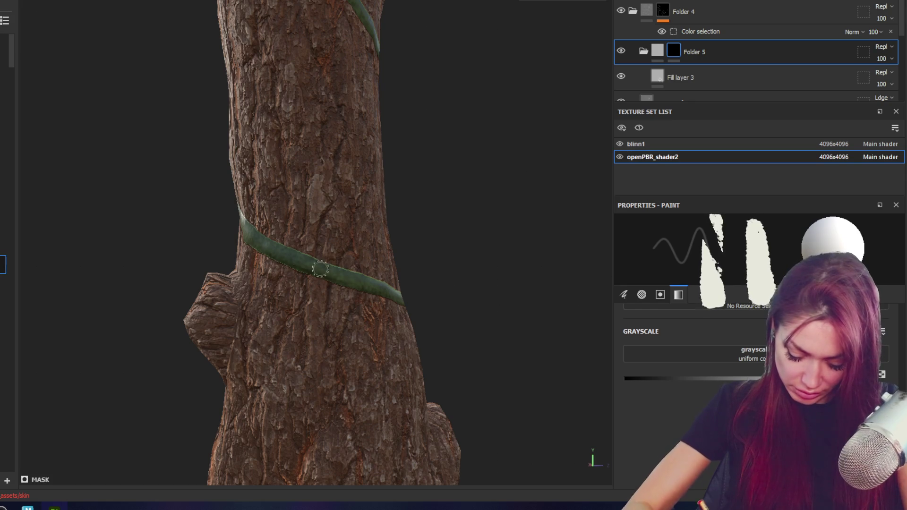
pyautogui.keyDown('alt'); pyautogui.moveTo(379, 265); pyautogui.dragTo(404, 259); pyautogui.keyUp('alt')
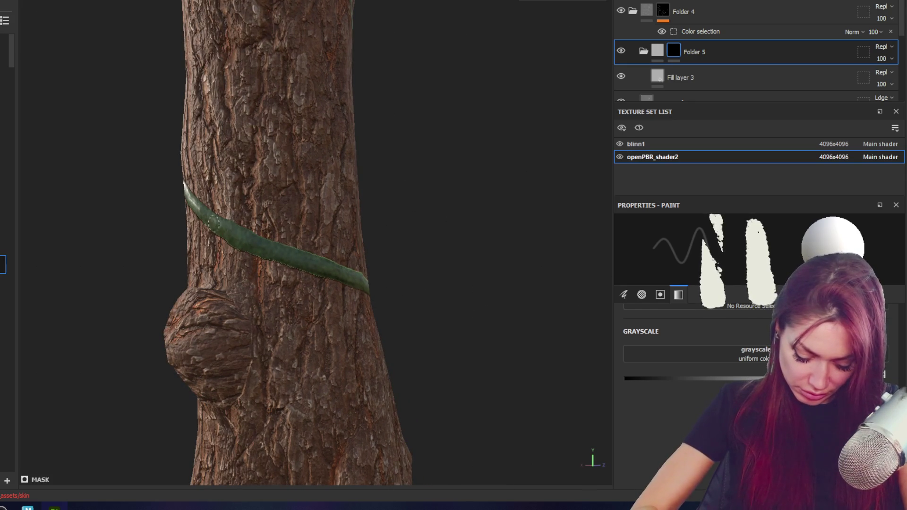
pyautogui.moveTo(152, 151)
pyautogui.keyDown('alt'); pyautogui.mouseDown()
pyautogui.moveTo(269, 142)
pyautogui.moveTo(515, 158)
pyautogui.moveTo(300, 158)
pyautogui.moveTo(144, 99)
pyautogui.moveTo(284, 189)
pyautogui.moveTo(410, 185)
pyautogui.mouseUp(); pyautogui.keyUp('alt')
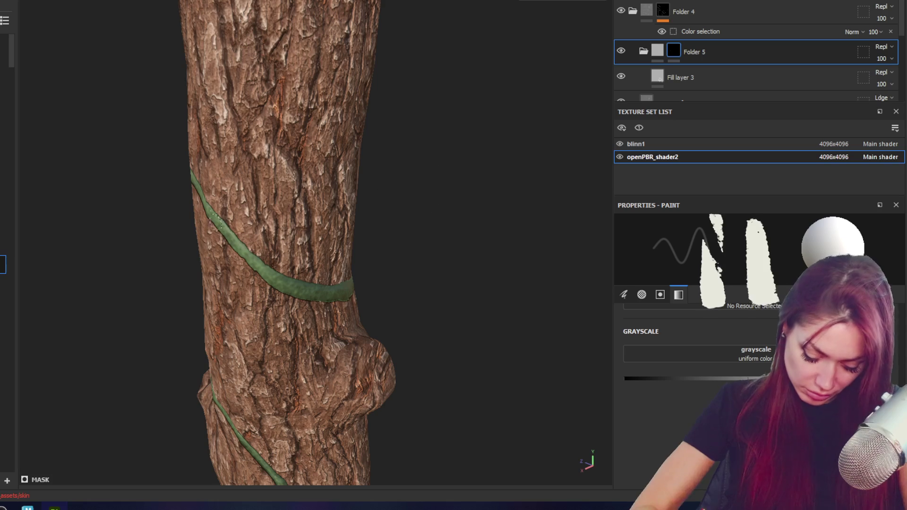
pyautogui.keyDown('alt'); pyautogui.moveTo(260, 261); pyautogui.dragTo(199, 255); pyautogui.keyUp('alt')
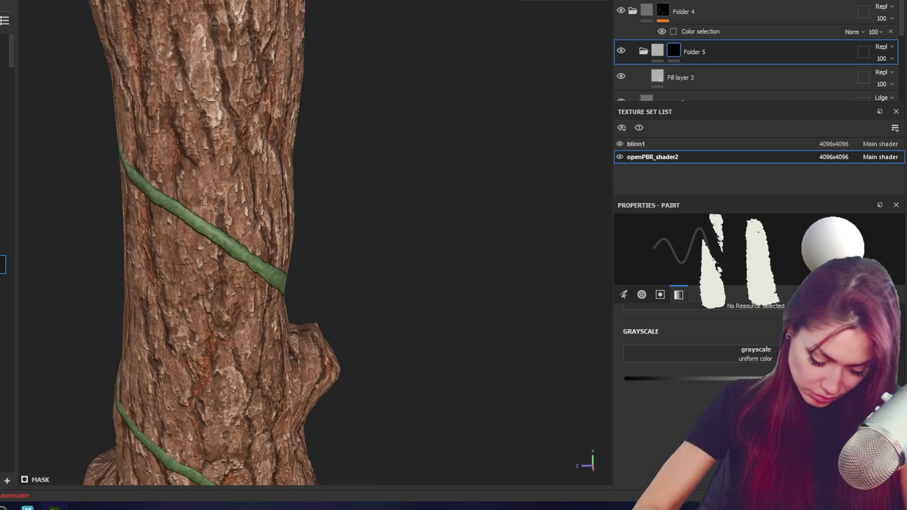
pyautogui.keyDown('alt'); pyautogui.moveTo(177, 163); pyautogui.dragTo(85, 170); pyautogui.keyUp('alt')
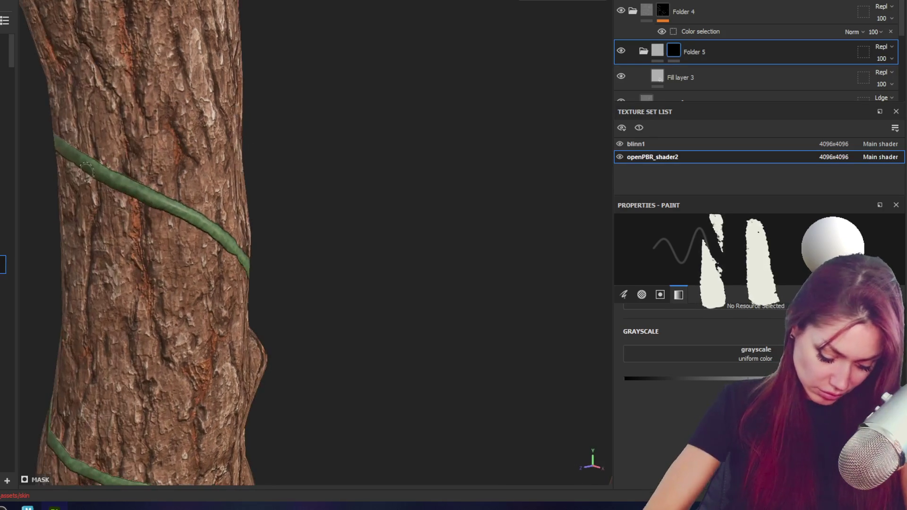
pyautogui.moveTo(191, 215)
pyautogui.keyDown('alt'); pyautogui.mouseDown()
pyautogui.moveTo(248, 220)
pyautogui.moveTo(312, 196)
pyautogui.mouseUp(); pyautogui.keyUp('alt')
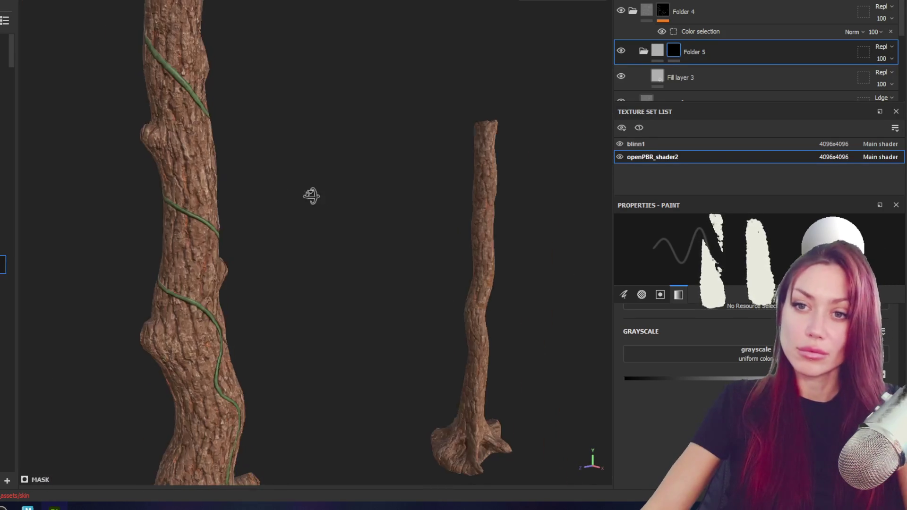
pyautogui.moveTo(357, 290)
pyautogui.keyDown('alt'); pyautogui.mouseDown()
pyautogui.moveTo(340, 290)
pyautogui.moveTo(368, 257)
pyautogui.moveTo(397, 267)
pyautogui.mouseUp(); pyautogui.keyUp('alt')
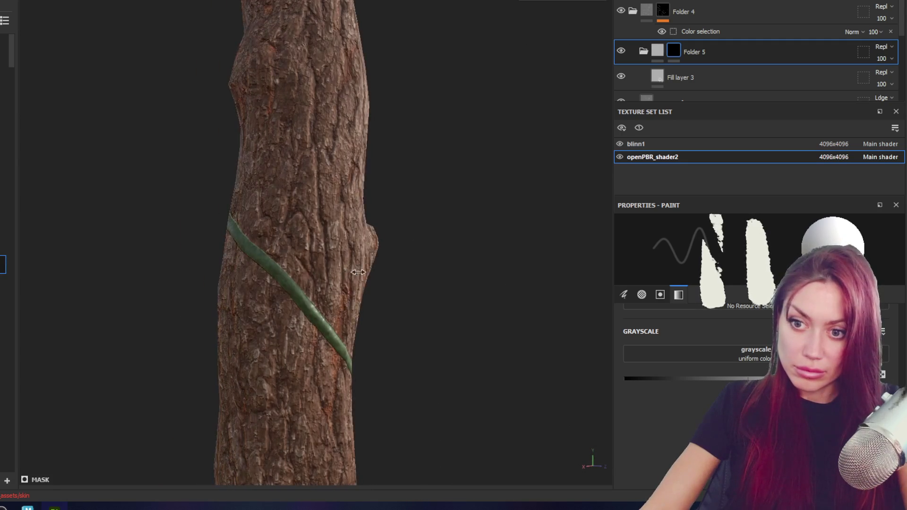
pyautogui.keyDown('shift'); pyautogui.moveTo(397, 268); pyautogui.dragTo(334, 273, button='right'); pyautogui.keyUp('shift')
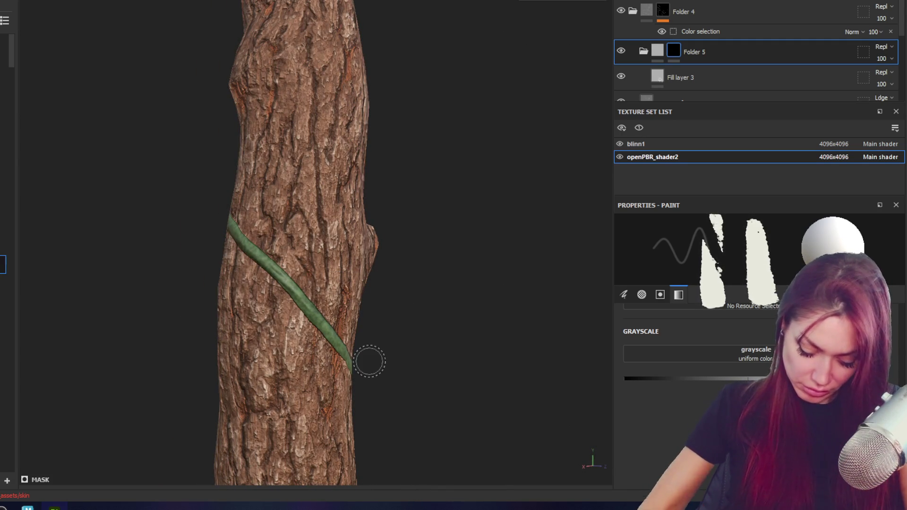
pyautogui.moveTo(369, 361)
pyautogui.keyDown('alt'); pyautogui.mouseDown()
pyautogui.moveTo(360, 136)
pyautogui.moveTo(415, 303)
pyautogui.moveTo(279, 296)
pyautogui.mouseUp(); pyautogui.keyUp('alt')
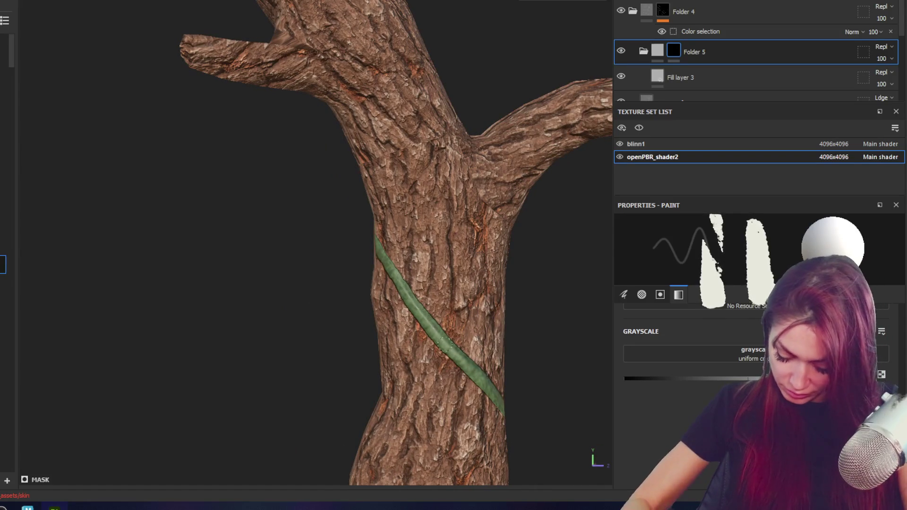
pyautogui.moveTo(280, 296)
pyautogui.keyDown('alt'); pyautogui.mouseDown()
pyautogui.moveTo(143, 85)
pyautogui.moveTo(348, 309)
pyautogui.moveTo(429, 291)
pyautogui.mouseUp(); pyautogui.keyUp('alt')
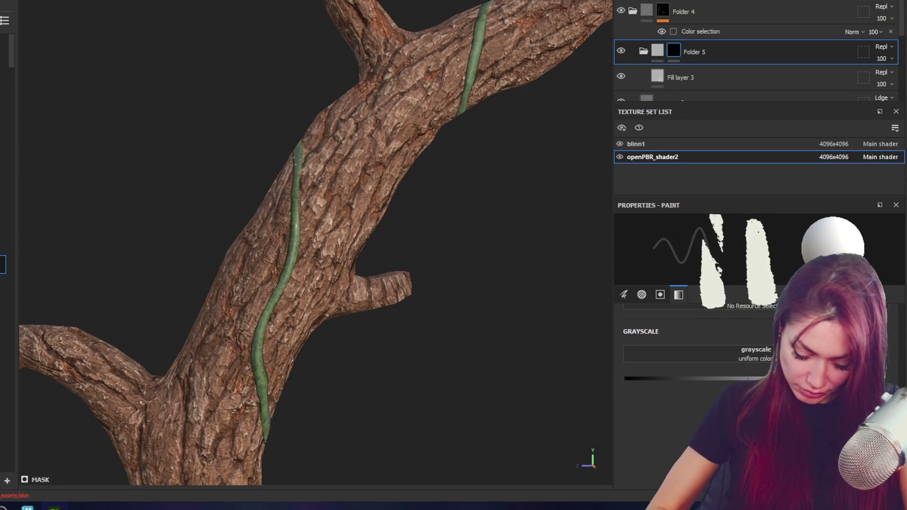
pyautogui.moveTo(113, 229)
pyautogui.keyDown('alt'); pyautogui.mouseDown()
pyautogui.moveTo(401, 205)
pyautogui.moveTo(73, 231)
pyautogui.moveTo(332, 16)
pyautogui.moveTo(303, 375)
pyautogui.moveTo(415, 371)
pyautogui.moveTo(423, 358)
pyautogui.moveTo(313, 364)
pyautogui.moveTo(301, 313)
pyautogui.mouseUp(); pyautogui.keyUp('alt')
pyautogui.scroll(3, 73, 230)
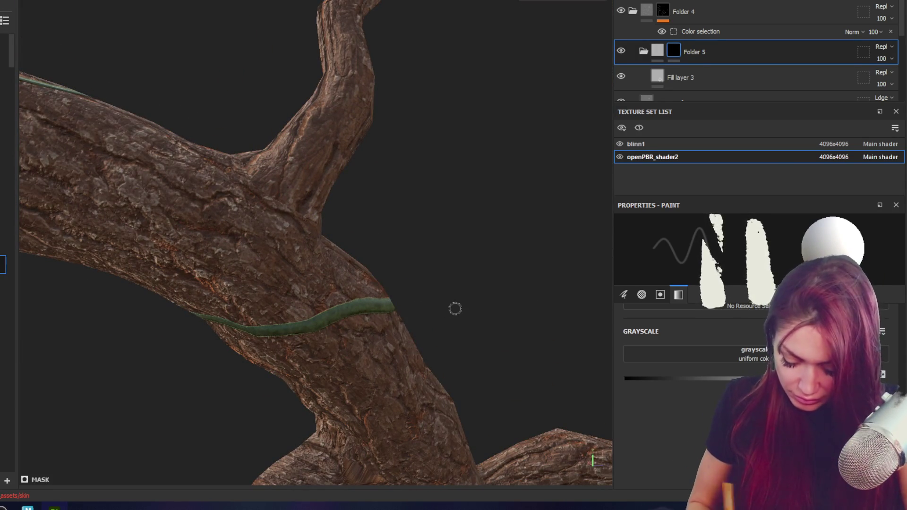
pyautogui.moveTo(455, 308)
pyautogui.keyDown('alt'); pyautogui.mouseDown()
pyautogui.moveTo(273, 301)
pyautogui.moveTo(437, 263)
pyautogui.moveTo(601, 256)
pyautogui.moveTo(581, 269)
pyautogui.mouseUp(); pyautogui.keyUp('alt')
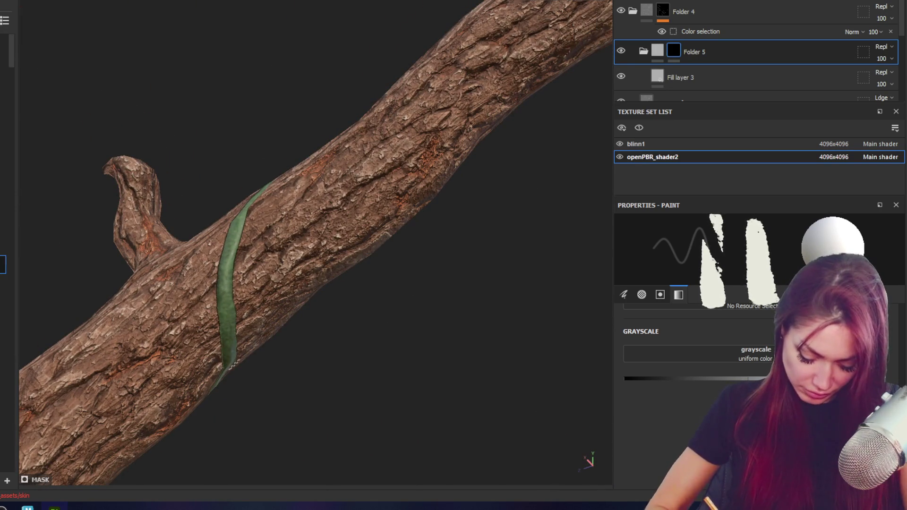
pyautogui.keyDown('alt'); pyautogui.moveTo(232, 345); pyautogui.dragTo(237, 202); pyautogui.keyUp('alt')
pyautogui.keyDown('alt'); pyautogui.moveTo(226, 306); pyautogui.dragTo(390, 178); pyautogui.keyUp('alt')
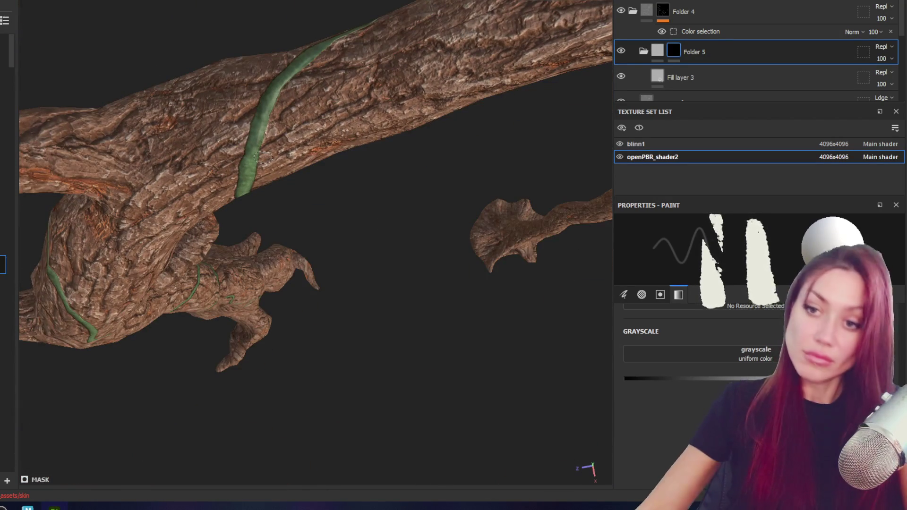
pyautogui.scroll(-3, 404, 243)
pyautogui.moveTo(404, 243)
pyautogui.keyDown('alt'); pyautogui.mouseDown()
pyautogui.moveTo(469, 121)
pyautogui.moveTo(376, 66)
pyautogui.moveTo(346, 240)
pyautogui.moveTo(384, 244)
pyautogui.mouseUp(); pyautogui.keyUp('alt')
pyautogui.scroll(3, 337, 213)
pyautogui.scroll(-3, 354, 135)
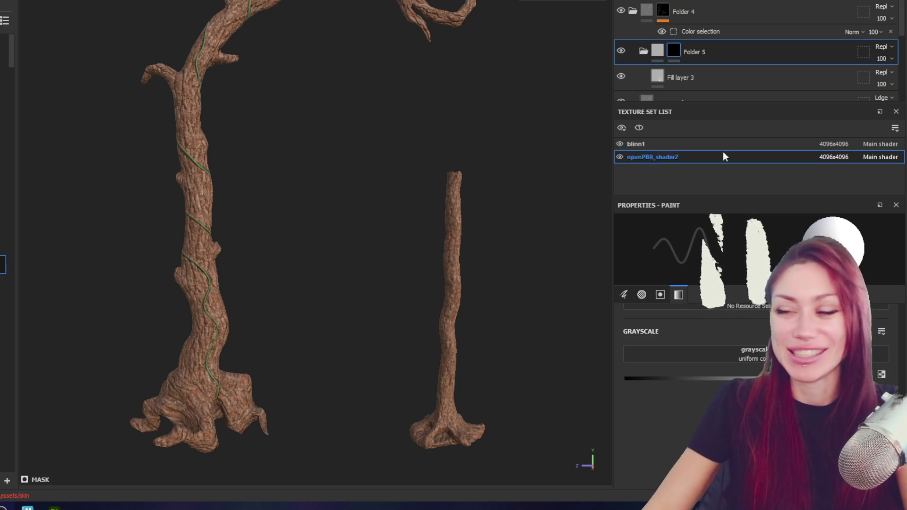
pyautogui.scroll(2, 438, 185)
pyautogui.scroll(2, 241, 196)
pyautogui.scroll(-2, 210, 205)
pyautogui.scroll(1, 334, 255)
pyautogui.scroll(2, 334, 279)
pyautogui.scroll(-2, 282, 325)
# - Frame the lower trunk and side branch, then select Folder 4 to paint into
pyautogui.keyDown('alt'); pyautogui.moveTo(404, 333); pyautogui.dragTo(391, 91, button='middle'); pyautogui.keyUp('alt')
pyautogui.scroll(2, 319, 277)
pyautogui.scroll(1, 278, 190)
pyautogui.moveTo(277, 190)
pyautogui.keyDown('alt'); pyautogui.mouseDown(button='right')
pyautogui.moveTo(284, 30)
pyautogui.moveTo(296, 191)
pyautogui.mouseUp(button='right'); pyautogui.keyUp('alt')
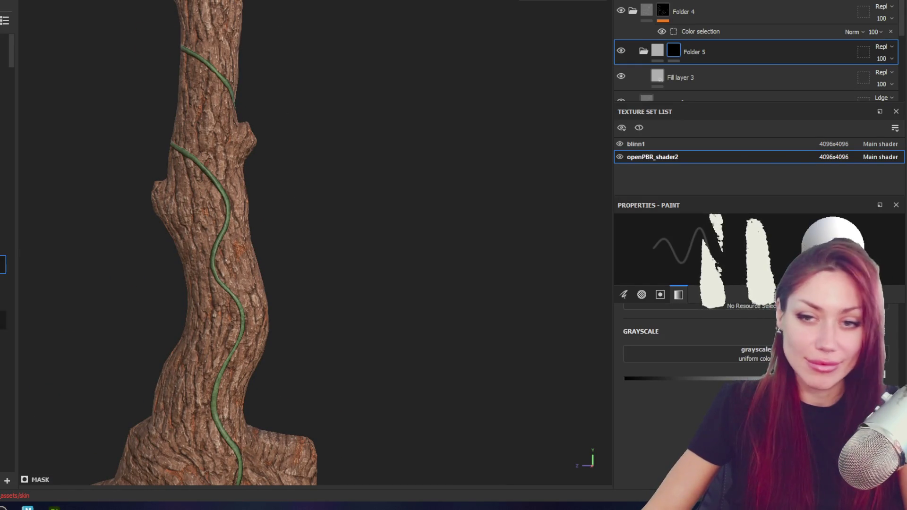
pyautogui.keyDown('alt'); pyautogui.moveTo(235, 98); pyautogui.dragTo(576, 81, button='middle'); pyautogui.keyUp('alt')
pyautogui.moveTo(343, 59)
pyautogui.keyDown('alt'); pyautogui.mouseDown()
pyautogui.moveTo(490, 327)
pyautogui.moveTo(156, 345)
pyautogui.mouseUp(); pyautogui.keyUp('alt')
pyautogui.scroll(-5, 285, 323)
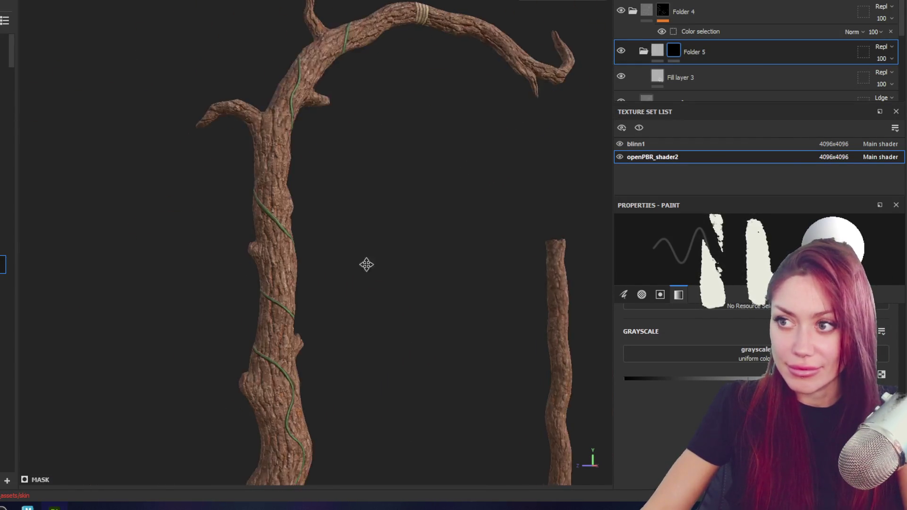
pyautogui.scroll(5, 352, 171)
pyautogui.scroll(3, 351, 170)
pyautogui.scroll(3, 352, 170)
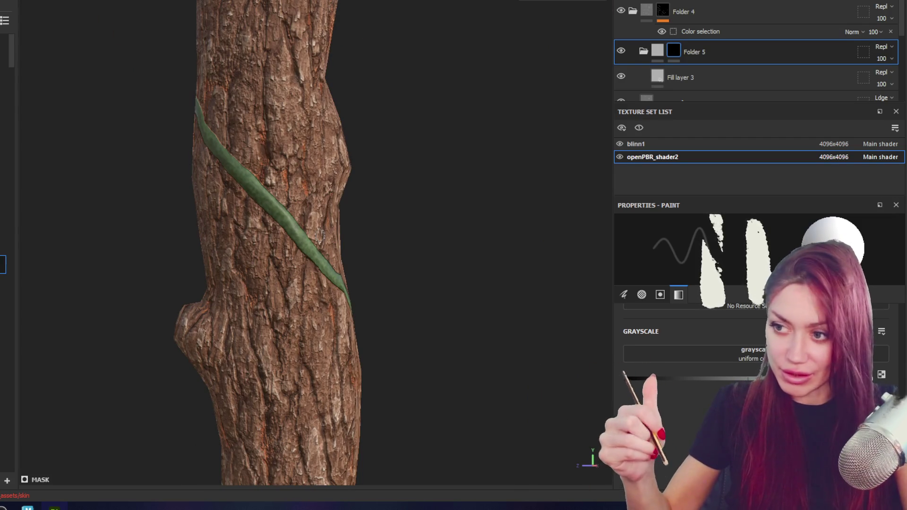
pyautogui.click(699, 7)
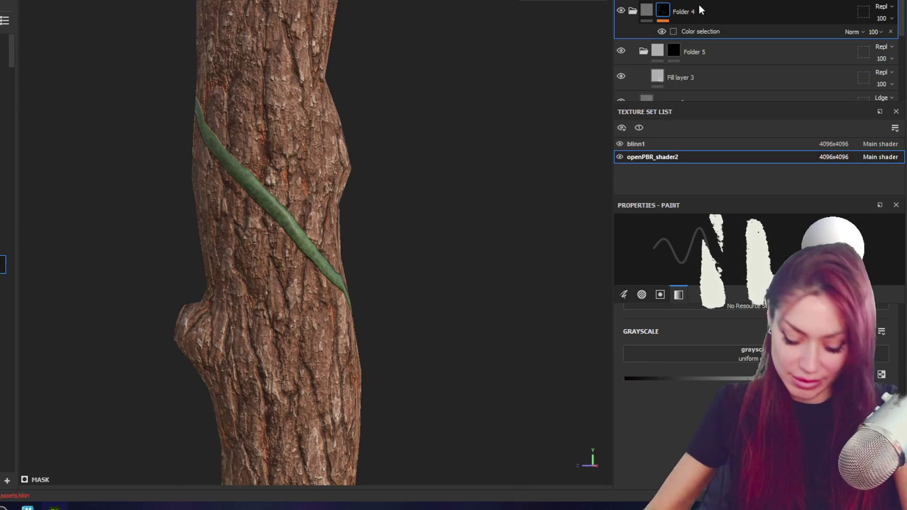
# - Paint tendrils curling off the vine on Folder 4's mask, undoing stray strokes and extending one into a longer curl
pyautogui.press('ctrl')
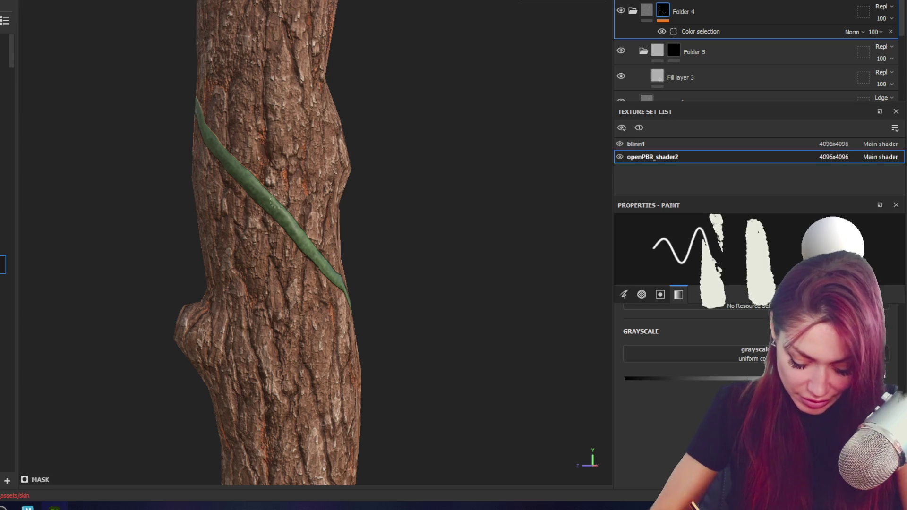
pyautogui.moveTo(258, 178)
pyautogui.mouseDown()
pyautogui.moveTo(269, 114)
pyautogui.moveTo(315, 128)
pyautogui.mouseUp()
pyautogui.hotkey('ctrl', 'z')
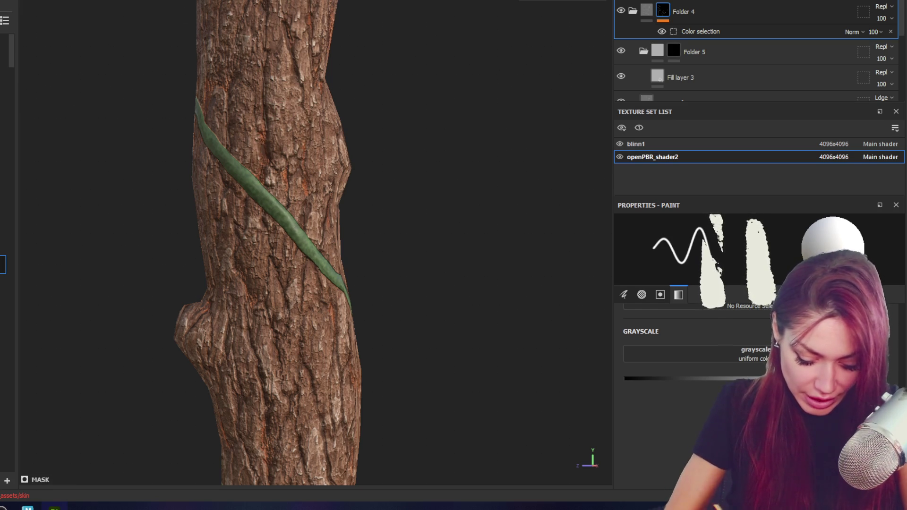
pyautogui.moveTo(269, 202); pyautogui.dragTo(325, 160)
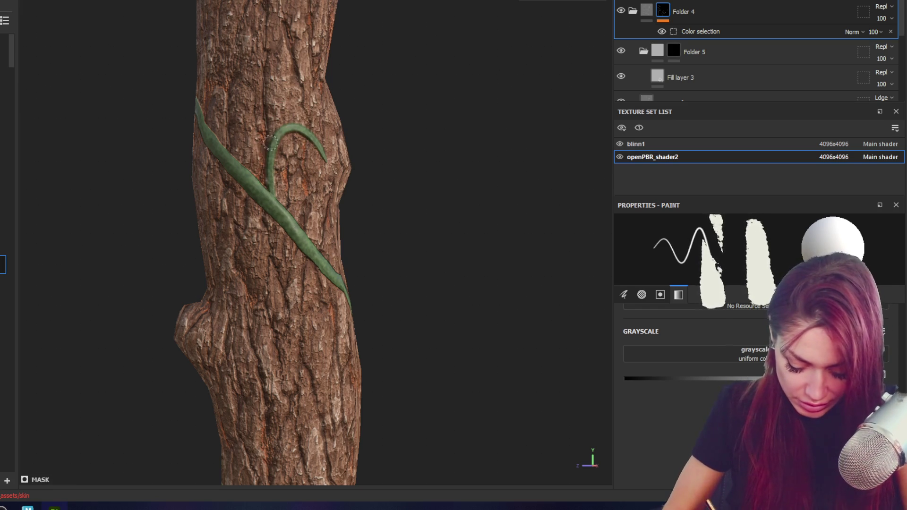
pyautogui.moveTo(295, 228)
pyautogui.keyDown('alt'); pyautogui.mouseDown()
pyautogui.moveTo(310, 243)
pyautogui.moveTo(263, 248)
pyautogui.mouseUp(); pyautogui.keyUp('alt')
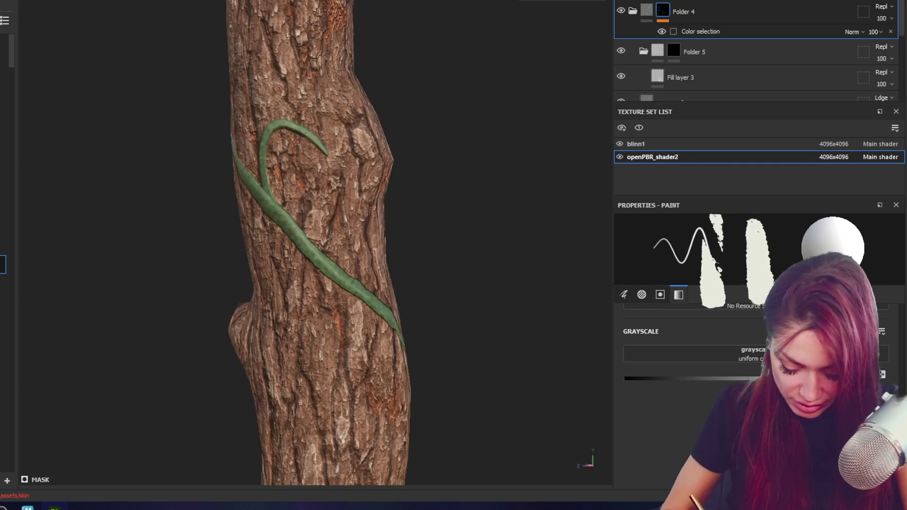
pyautogui.hotkey('ctrl', 'z')
pyautogui.moveTo(345, 285); pyautogui.dragTo(291, 310)
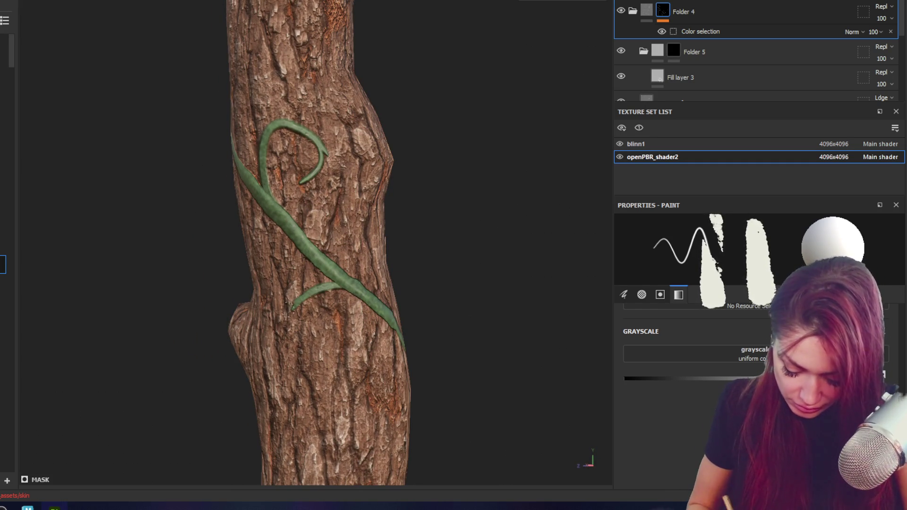
pyautogui.keyDown('alt'); pyautogui.moveTo(424, 382); pyautogui.dragTo(397, 372); pyautogui.keyUp('alt')
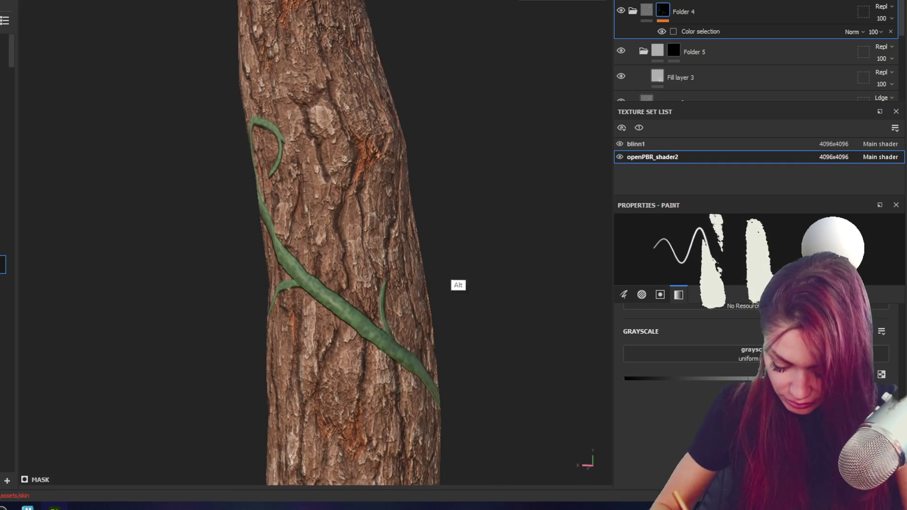
pyautogui.keyDown('alt'); pyautogui.moveTo(459, 285); pyautogui.dragTo(425, 298); pyautogui.keyUp('alt')
pyautogui.moveTo(305, 354); pyautogui.dragTo(330, 298)
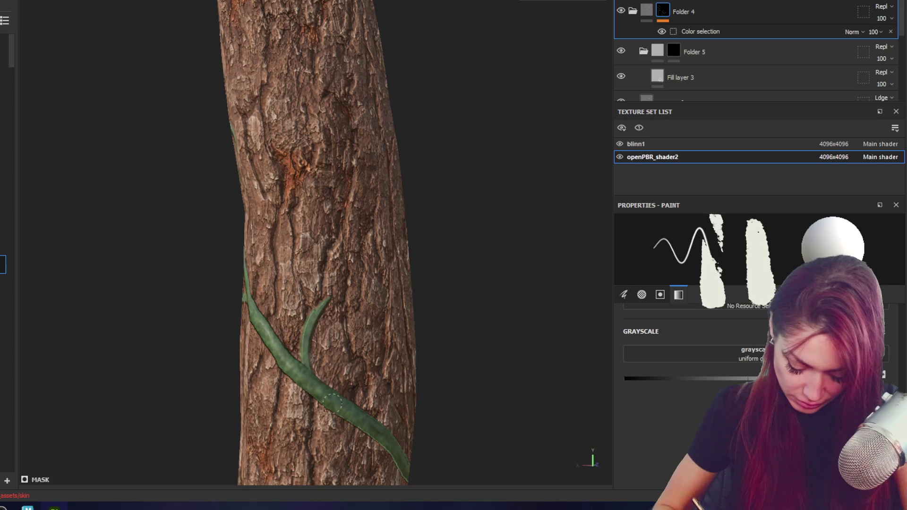
pyautogui.scroll(-3, 389, 206)
# - Paint a new thin vine winding up the trunk beside the broad one with successive strokes
pyautogui.moveTo(389, 207)
pyautogui.keyDown('alt'); pyautogui.mouseDown()
pyautogui.moveTo(360, 212)
pyautogui.moveTo(522, 226)
pyautogui.mouseUp(); pyautogui.keyUp('alt')
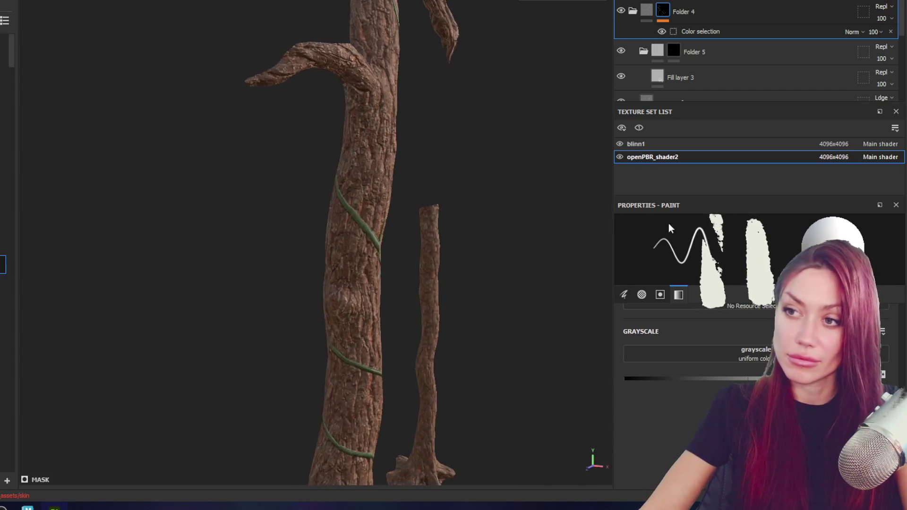
pyautogui.scroll(3, 485, 197)
pyautogui.keyDown('alt'); pyautogui.moveTo(485, 197); pyautogui.dragTo(455, 324); pyautogui.keyUp('alt')
pyautogui.moveTo(330, 312); pyautogui.dragTo(312, 207)
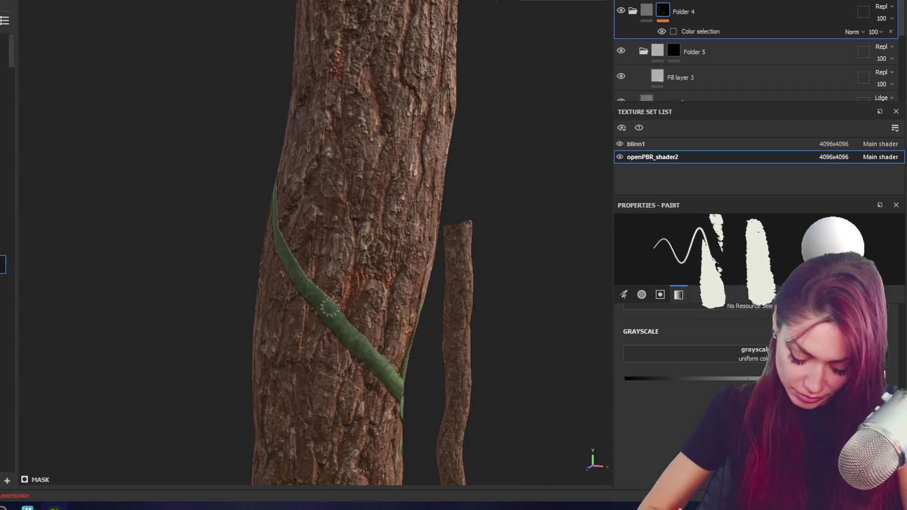
pyautogui.moveTo(325, 293); pyautogui.dragTo(350, 152)
pyautogui.moveTo(311, 215); pyautogui.dragTo(415, 101)
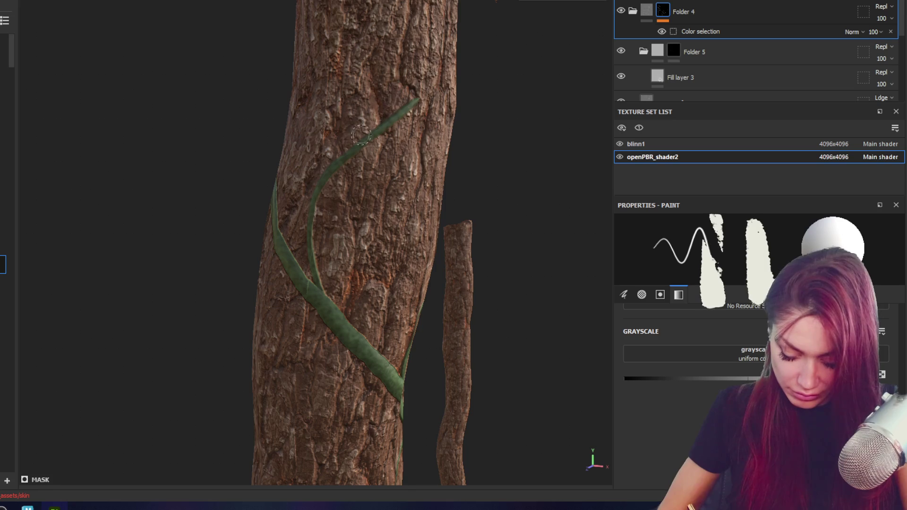
pyautogui.keyDown('alt'); pyautogui.moveTo(482, 76); pyautogui.dragTo(365, 42); pyautogui.keyUp('alt')
pyautogui.moveTo(386, 107); pyautogui.dragTo(372, 43)
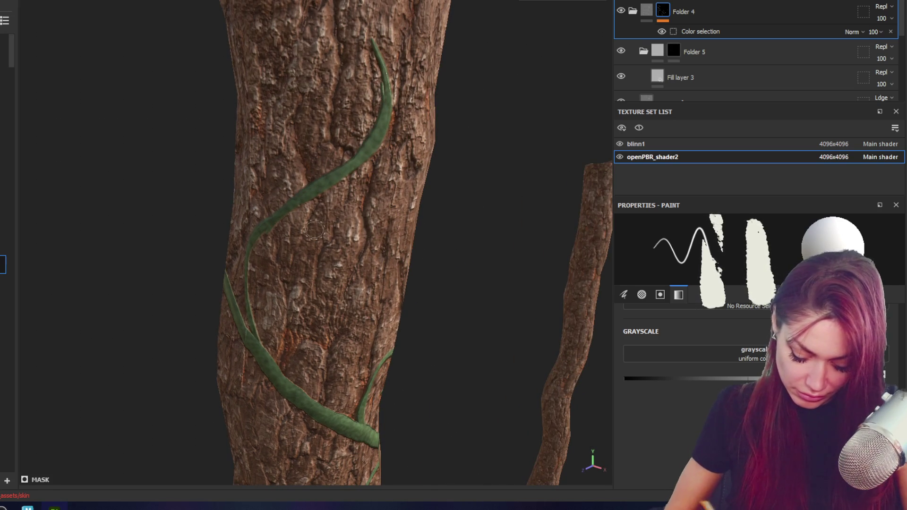
# - Fill out the thin vine's lower edge, undo light strokes made in Folder 5, and return to Folder 4
pyautogui.keyDown('alt'); pyautogui.moveTo(313, 230); pyautogui.dragTo(329, 188); pyautogui.keyUp('alt')
pyautogui.moveTo(285, 218); pyautogui.dragTo(258, 400)
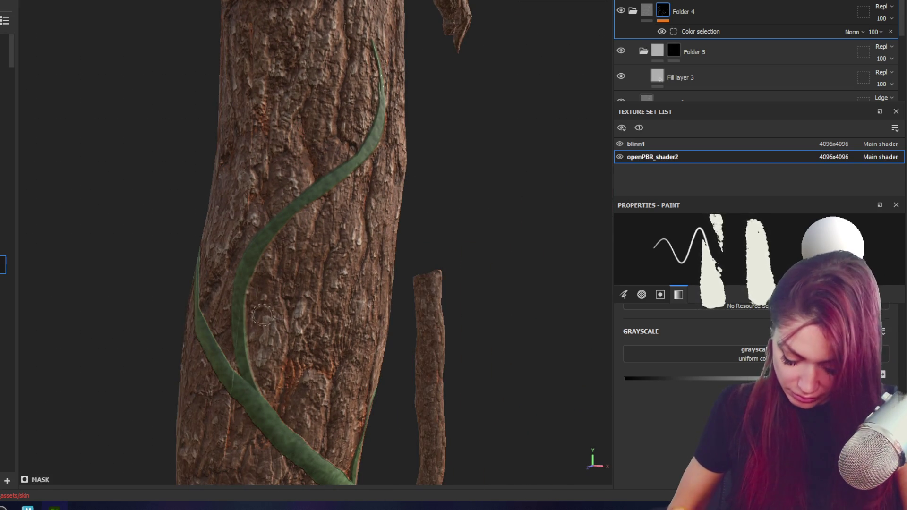
pyautogui.moveTo(241, 275); pyautogui.dragTo(247, 376)
pyautogui.click(682, 51)
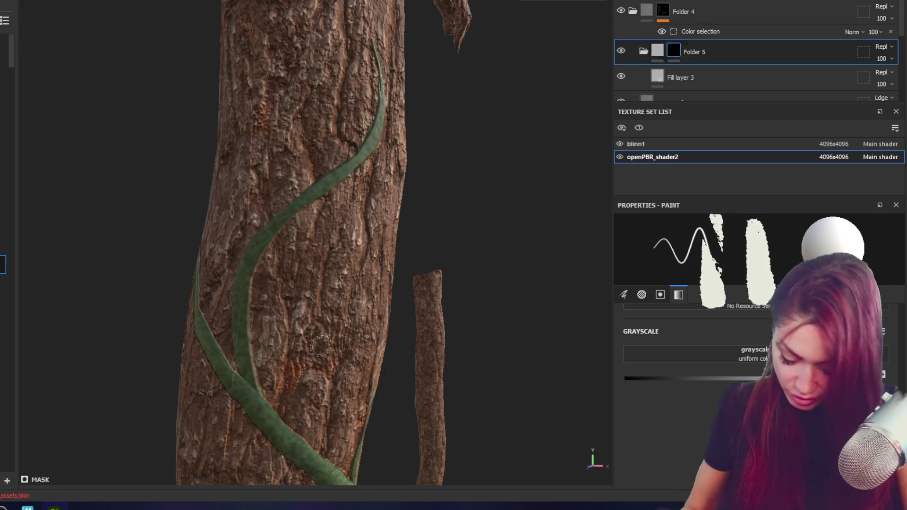
pyautogui.moveTo(241, 284); pyautogui.dragTo(263, 420)
pyautogui.hotkey('ctrl', 'z')
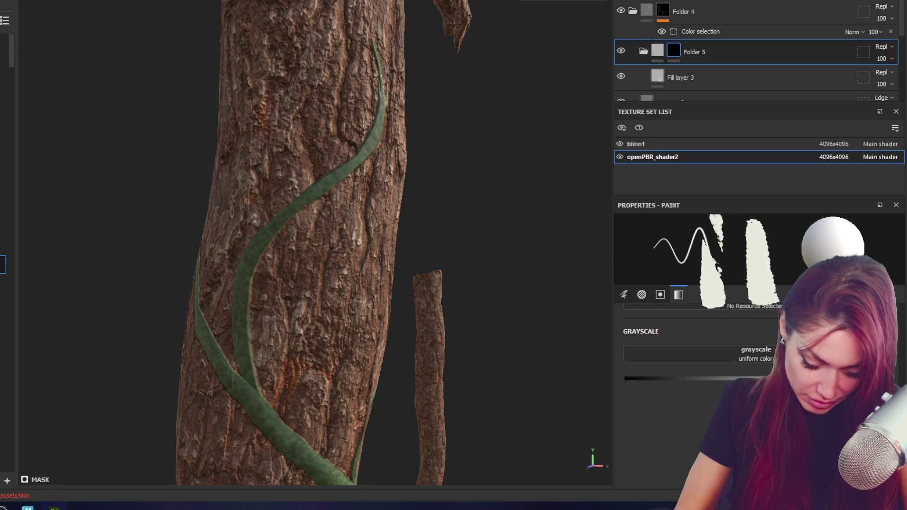
pyautogui.hotkey('ctrl', 'z')
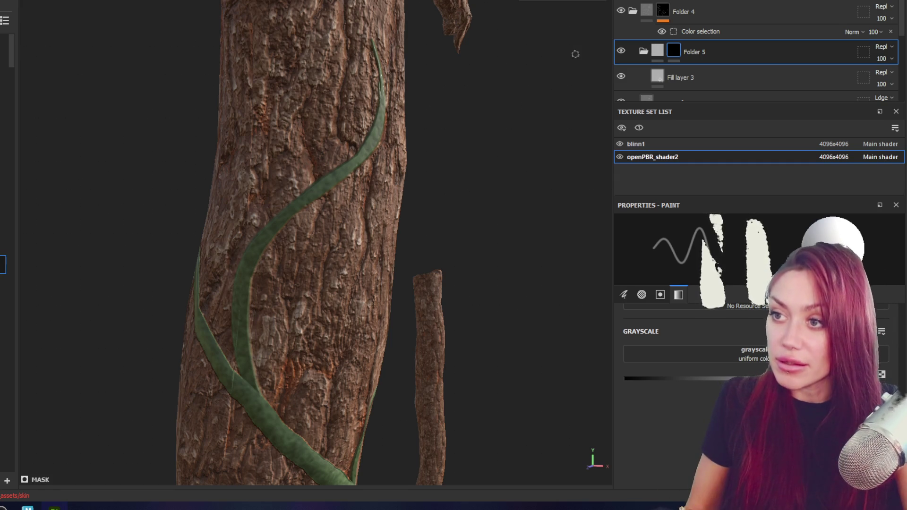
pyautogui.click(663, 14)
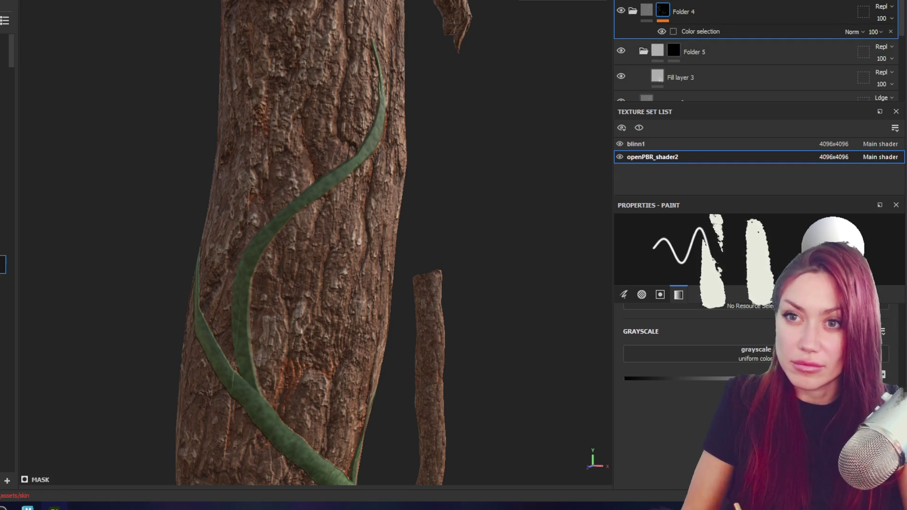
pyautogui.moveTo(170, 442)
pyautogui.keyDown('alt'); pyautogui.mouseDown()
pyautogui.moveTo(433, 140)
pyautogui.moveTo(470, 175)
pyautogui.moveTo(216, 142)
pyautogui.moveTo(376, 109)
pyautogui.moveTo(537, 217)
pyautogui.mouseUp(); pyautogui.keyUp('alt')
pyautogui.scroll(5, 469, 313)
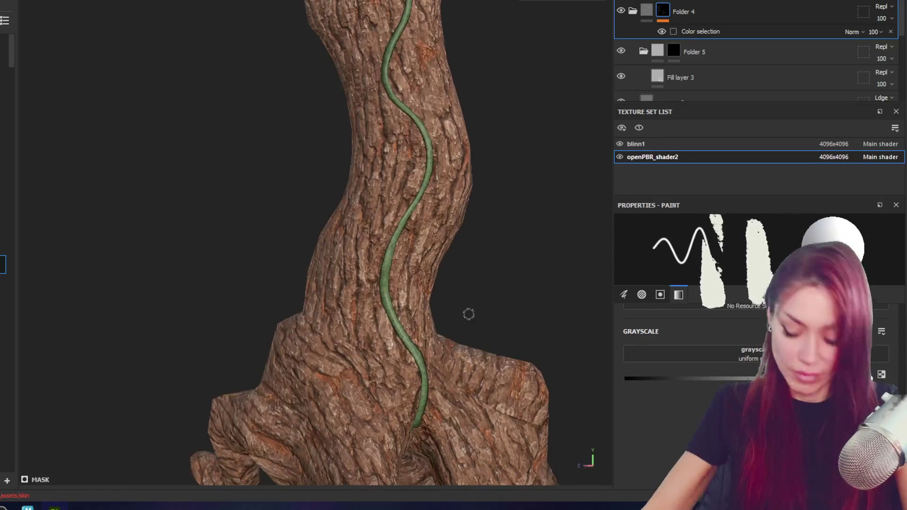
# - Orbit the trunk and paint a tendril branching off the main vine, extending its upper end
pyautogui.press('alt')
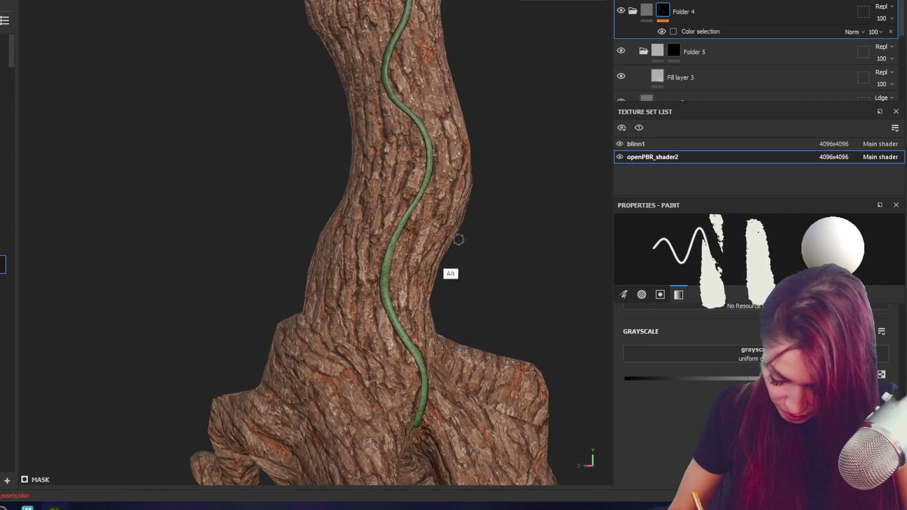
pyautogui.keyDown('alt'); pyautogui.moveTo(459, 240); pyautogui.dragTo(325, 221); pyautogui.keyUp('alt')
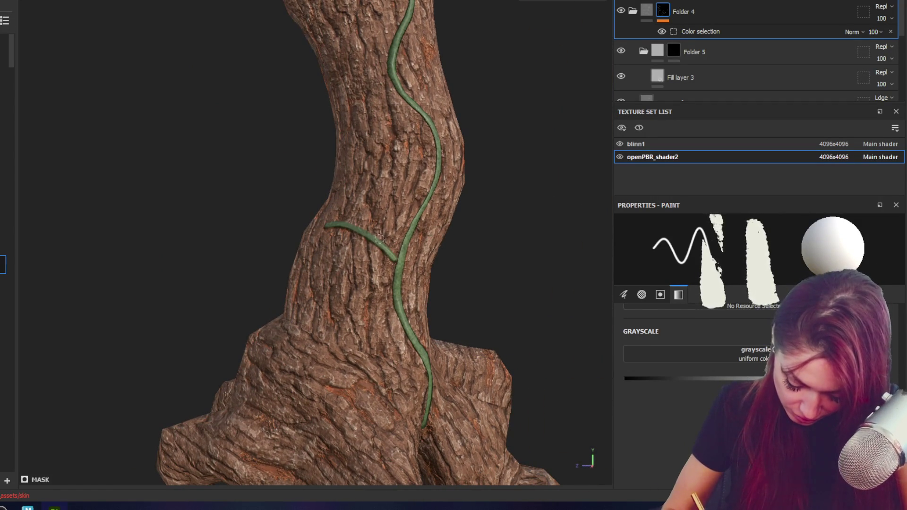
pyautogui.keyDown('alt'); pyautogui.moveTo(346, 318); pyautogui.dragTo(375, 439); pyautogui.keyUp('alt')
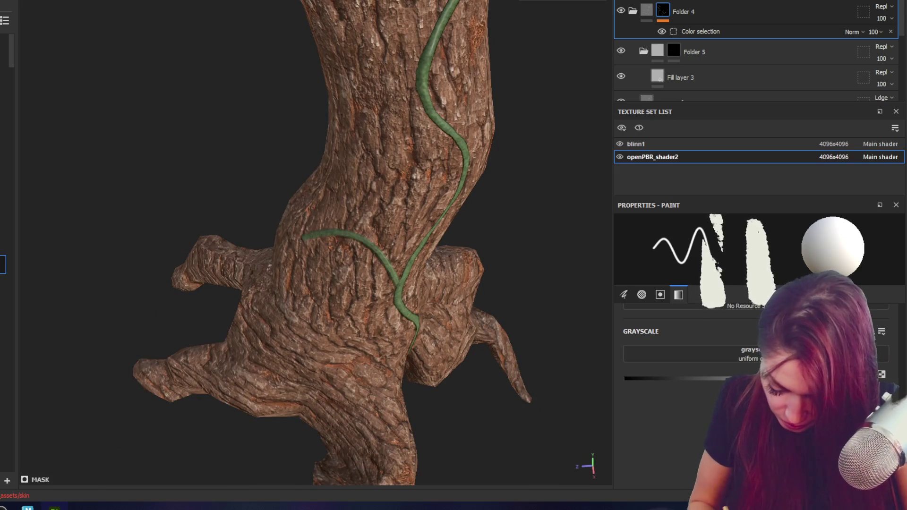
pyautogui.keyDown('alt'); pyautogui.moveTo(350, 363); pyautogui.dragTo(318, 284); pyautogui.keyUp('alt')
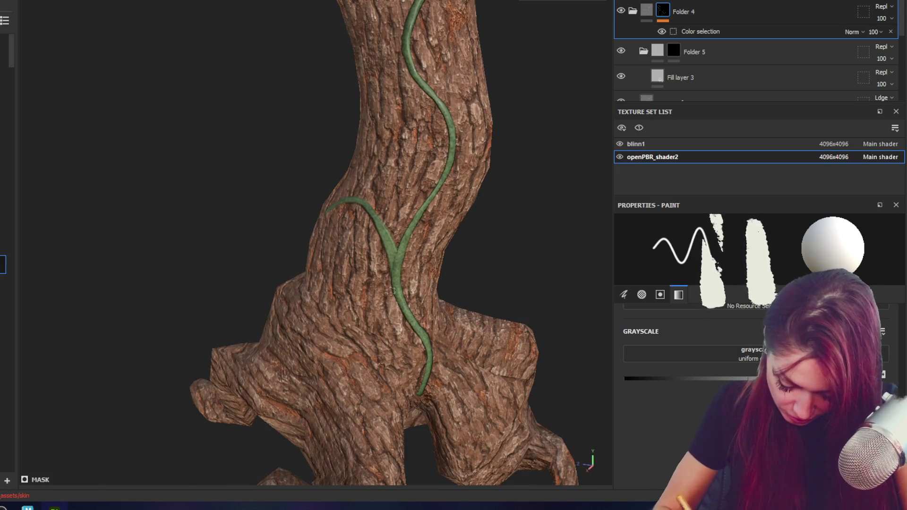
pyautogui.keyDown('alt'); pyautogui.moveTo(396, 290); pyautogui.dragTo(452, 142); pyautogui.keyUp('alt')
pyautogui.moveTo(446, 101); pyautogui.dragTo(533, 57)
pyautogui.keyDown('alt'); pyautogui.moveTo(518, 110); pyautogui.dragTo(495, 99); pyautogui.keyUp('alt')
pyautogui.moveTo(556, 93); pyautogui.dragTo(547, 107)
# - Swap the paint value to black and back to white while turning the trunk around
pyautogui.keyDown('alt'); pyautogui.moveTo(446, 241); pyautogui.dragTo(398, 241); pyautogui.keyUp('alt')
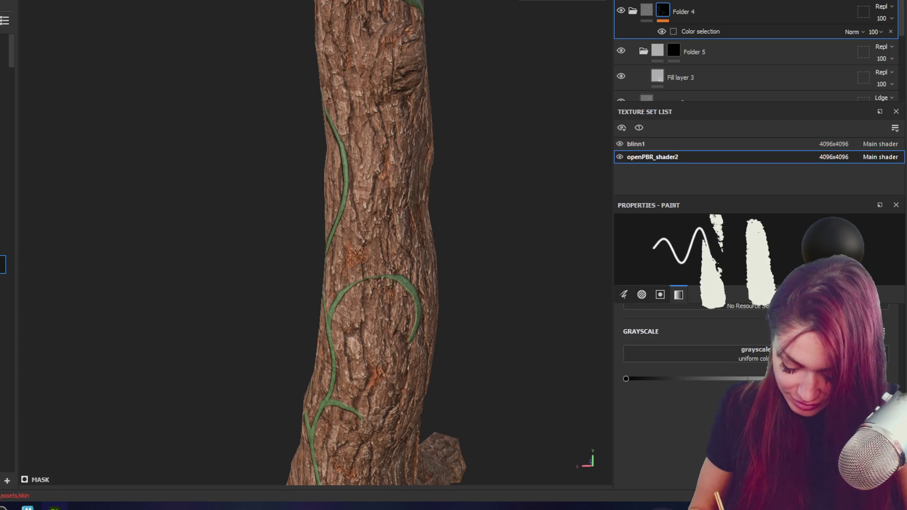
pyautogui.press('x')
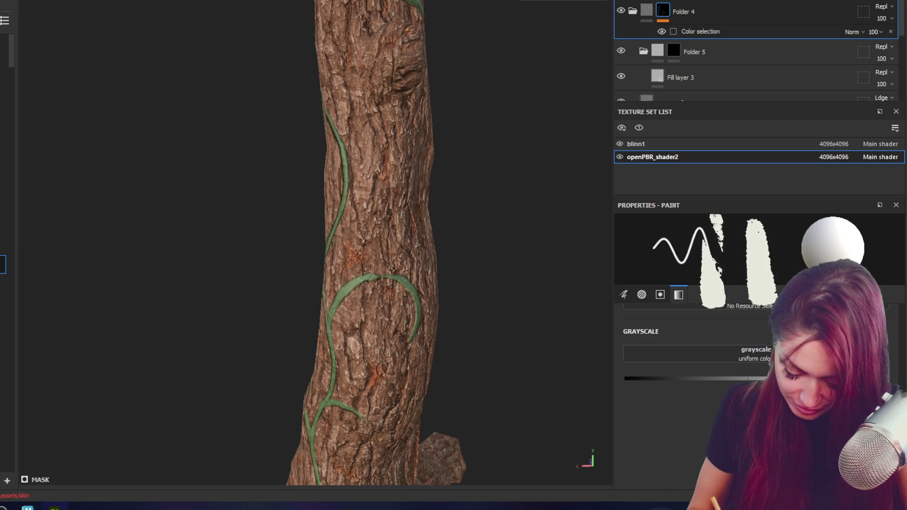
pyautogui.click(626, 379)
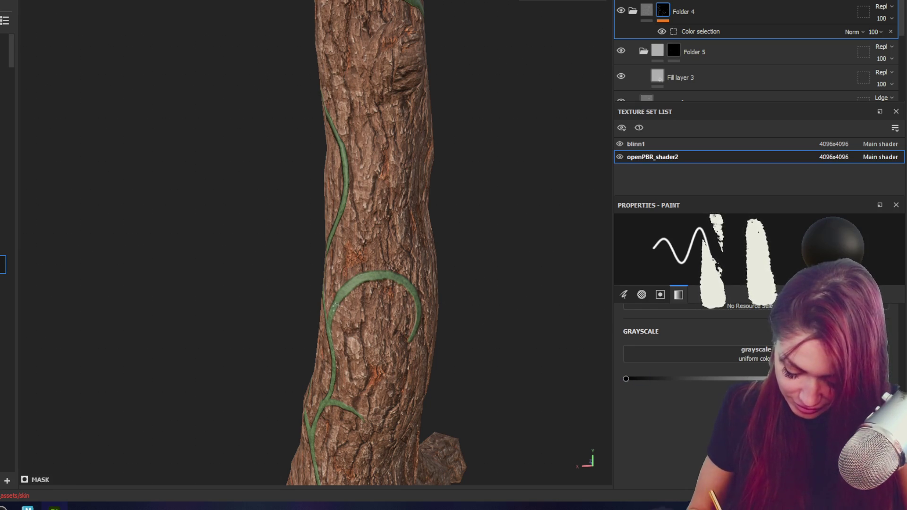
pyautogui.moveTo(407, 312)
pyautogui.keyDown('alt'); pyautogui.mouseDown()
pyautogui.moveTo(533, 291)
pyautogui.moveTo(394, 311)
pyautogui.mouseUp(); pyautogui.keyUp('alt')
pyautogui.press('x')
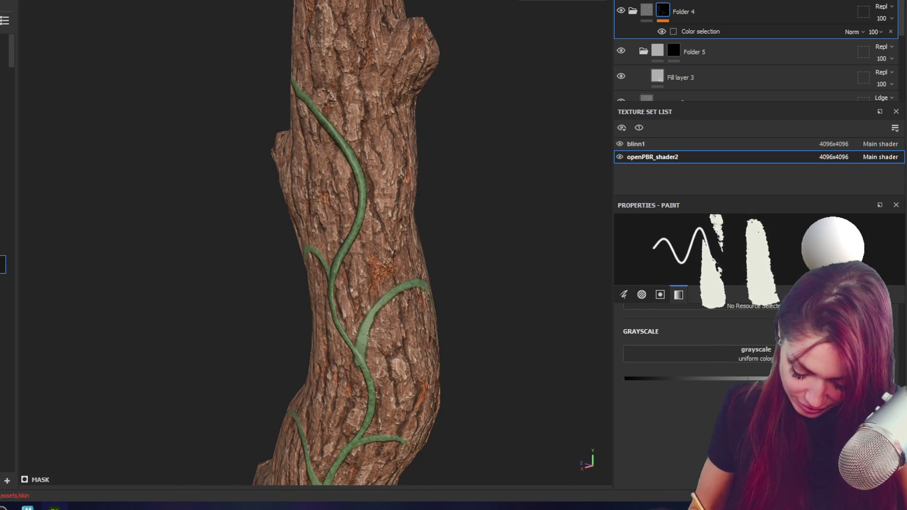
pyautogui.keyDown('alt'); pyautogui.moveTo(492, 344); pyautogui.dragTo(534, 357); pyautogui.keyUp('alt')
# - Repaint the upper tendril linking to the main vine several times until it keeps a longer curl
pyautogui.moveTo(343, 34); pyautogui.dragTo(361, 114)
pyautogui.hotkey('ctrl', 'z')
pyautogui.moveTo(348, 51); pyautogui.dragTo(353, 117)
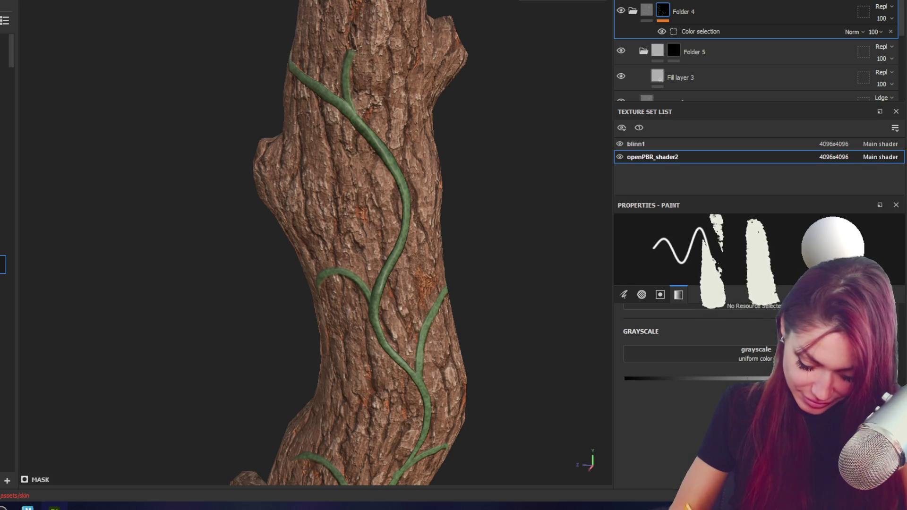
pyautogui.hotkey('ctrl', 'z')
pyautogui.moveTo(389, 14); pyautogui.dragTo(334, 106)
pyautogui.hotkey('ctrl', 'z')
pyautogui.moveTo(341, 36)
pyautogui.mouseDown()
pyautogui.moveTo(394, 20)
pyautogui.moveTo(361, 114)
pyautogui.mouseUp()
pyautogui.hotkey('ctrl', 'z')
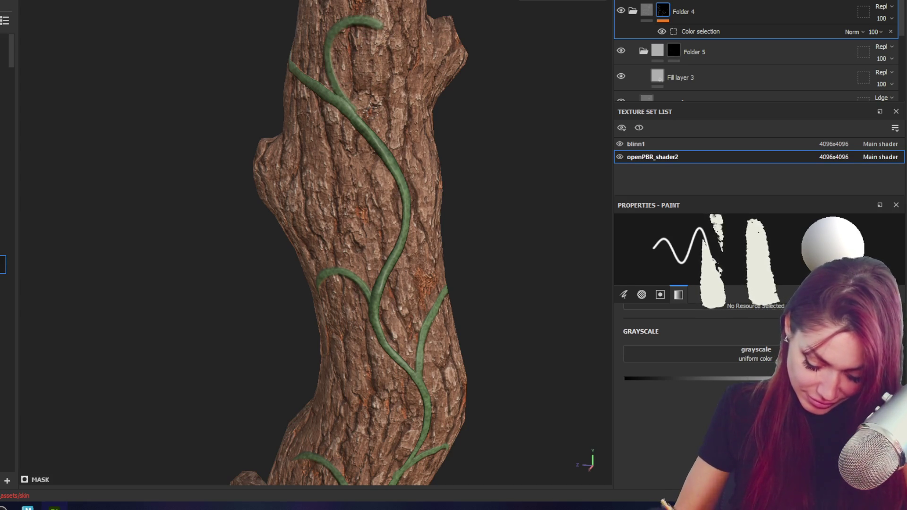
# - Check the tendrils from another angle, set the paint value to black, and view the trunk base
pyautogui.keyDown('alt'); pyautogui.moveTo(441, 182); pyautogui.dragTo(479, 170); pyautogui.keyUp('alt')
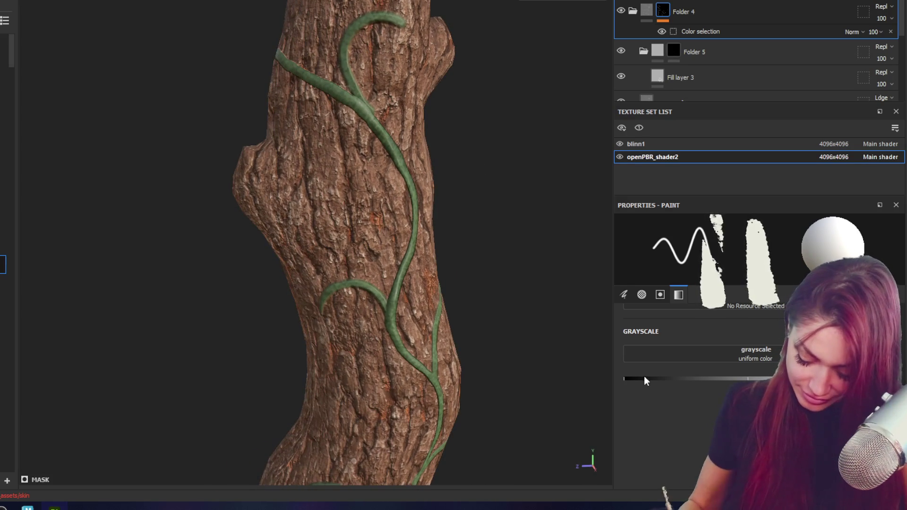
pyautogui.moveTo(645, 380); pyautogui.dragTo(626, 380)
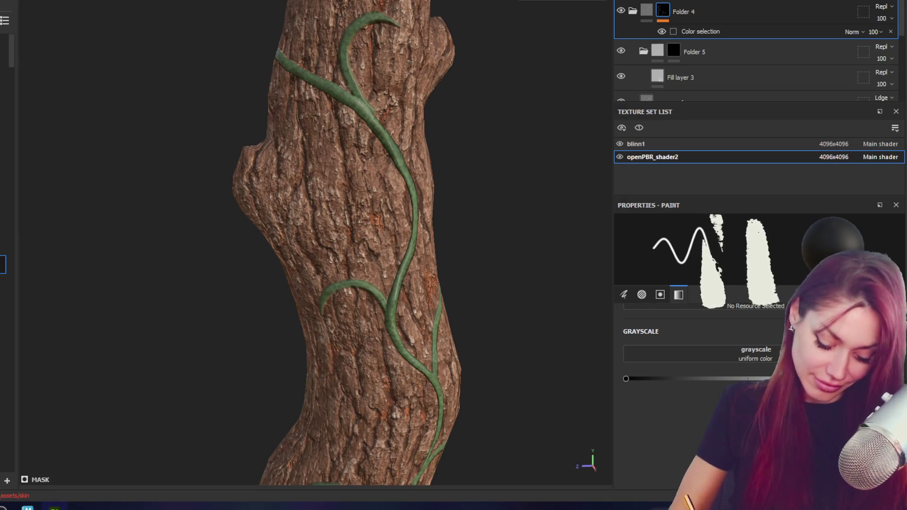
pyautogui.scroll(-2, 326, 243)
pyautogui.scroll(-2, 326, 243)
pyautogui.scroll(-2, 326, 243)
pyautogui.moveTo(319, 248)
pyautogui.keyDown('alt'); pyautogui.mouseDown()
pyautogui.moveTo(319, 199)
pyautogui.moveTo(455, 364)
pyautogui.moveTo(298, 300)
pyautogui.moveTo(284, 284)
pyautogui.mouseUp(); pyautogui.keyUp('alt')
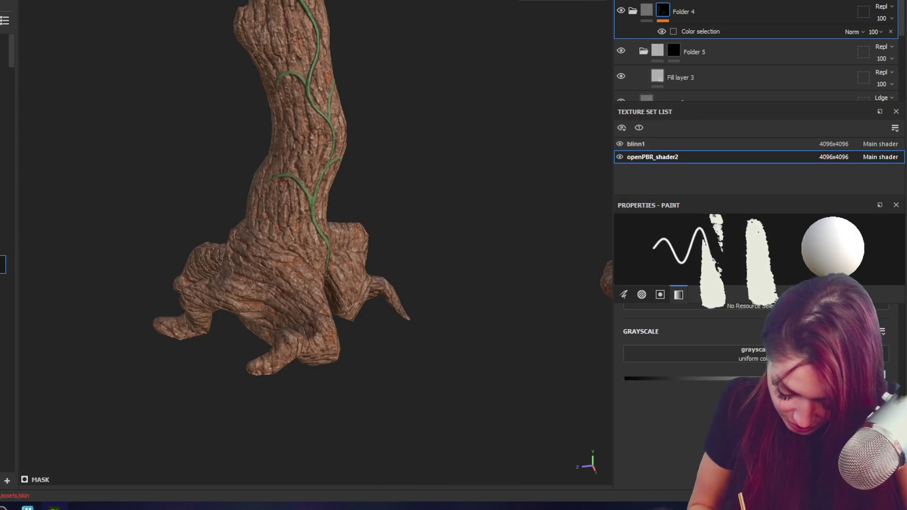
pyautogui.moveTo(229, 210)
pyautogui.keyDown('alt'); pyautogui.mouseDown()
pyautogui.moveTo(448, 276)
pyautogui.moveTo(327, 263)
pyautogui.moveTo(344, 189)
pyautogui.moveTo(468, 221)
pyautogui.moveTo(259, 241)
pyautogui.moveTo(340, 171)
pyautogui.moveTo(539, 130)
pyautogui.mouseUp(); pyautogui.keyUp('alt')
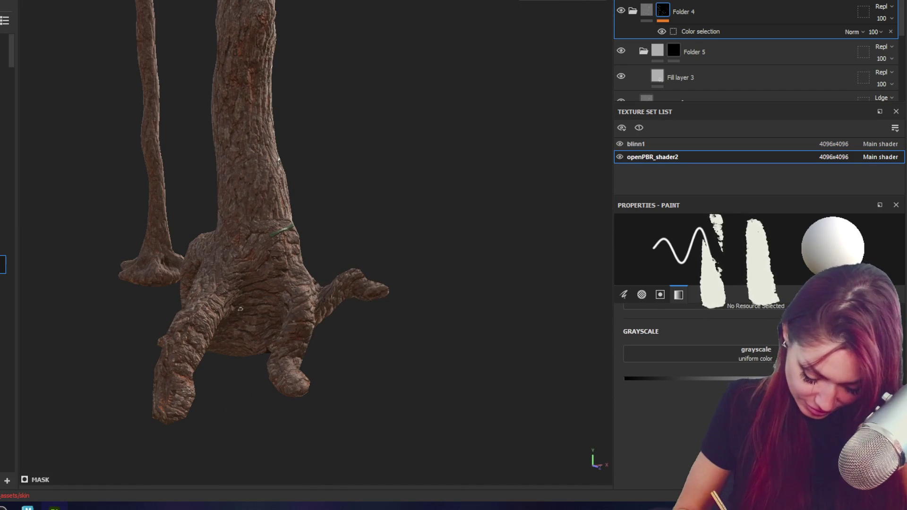
pyautogui.moveTo(304, 125)
pyautogui.keyDown('alt'); pyautogui.mouseDown()
pyautogui.moveTo(354, 239)
pyautogui.moveTo(350, 182)
pyautogui.moveTo(358, 260)
pyautogui.moveTo(265, 175)
pyautogui.mouseUp(); pyautogui.keyUp('alt')
pyautogui.keyDown('alt'); pyautogui.moveTo(250, 249); pyautogui.dragTo(335, 203); pyautogui.keyUp('alt')
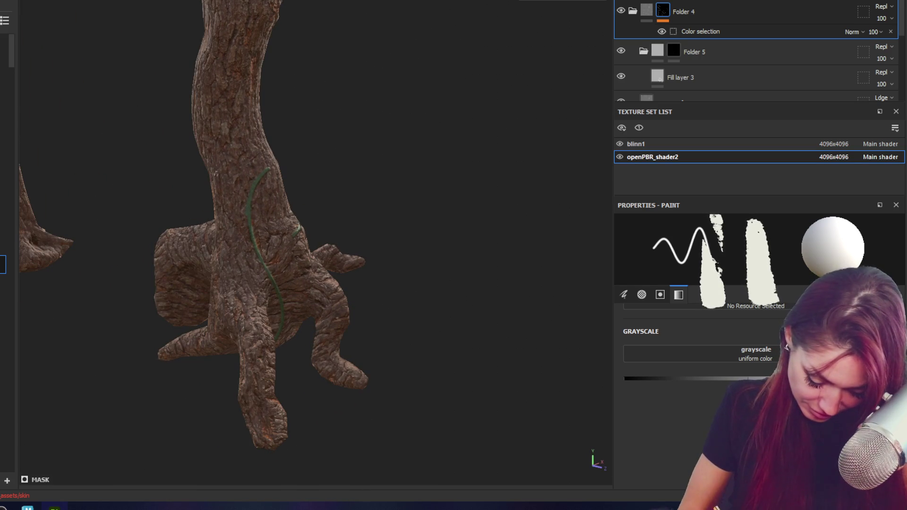
pyautogui.moveTo(243, 245)
pyautogui.keyDown('alt'); pyautogui.mouseDown()
pyautogui.moveTo(391, 162)
pyautogui.moveTo(199, 147)
pyautogui.mouseUp(); pyautogui.keyUp('alt')
pyautogui.moveTo(257, 212)
pyautogui.keyDown('alt'); pyautogui.mouseDown()
pyautogui.moveTo(492, 247)
pyautogui.moveTo(306, 281)
pyautogui.moveTo(245, 199)
pyautogui.mouseUp(); pyautogui.keyUp('alt')
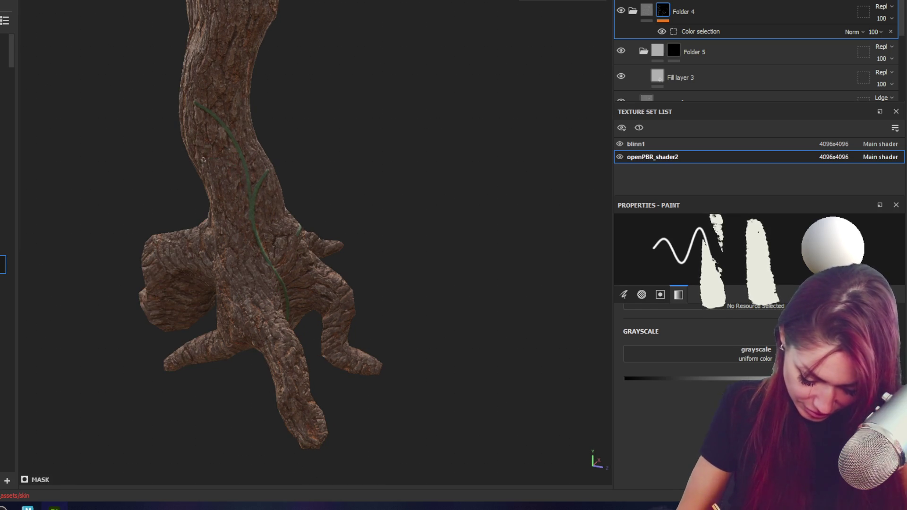
pyautogui.moveTo(260, 292)
pyautogui.keyDown('alt'); pyautogui.mouseDown()
pyautogui.moveTo(450, 218)
pyautogui.moveTo(520, 218)
pyautogui.moveTo(419, 226)
pyautogui.mouseUp(); pyautogui.keyUp('alt')
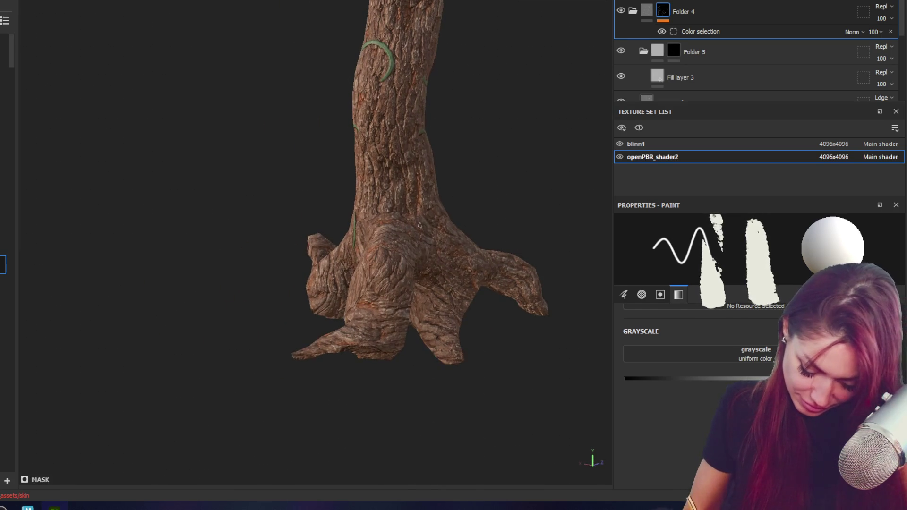
pyautogui.moveTo(482, 366)
pyautogui.keyDown('alt'); pyautogui.mouseDown()
pyautogui.moveTo(419, 333)
pyautogui.moveTo(448, 307)
pyautogui.mouseUp(); pyautogui.keyUp('alt')
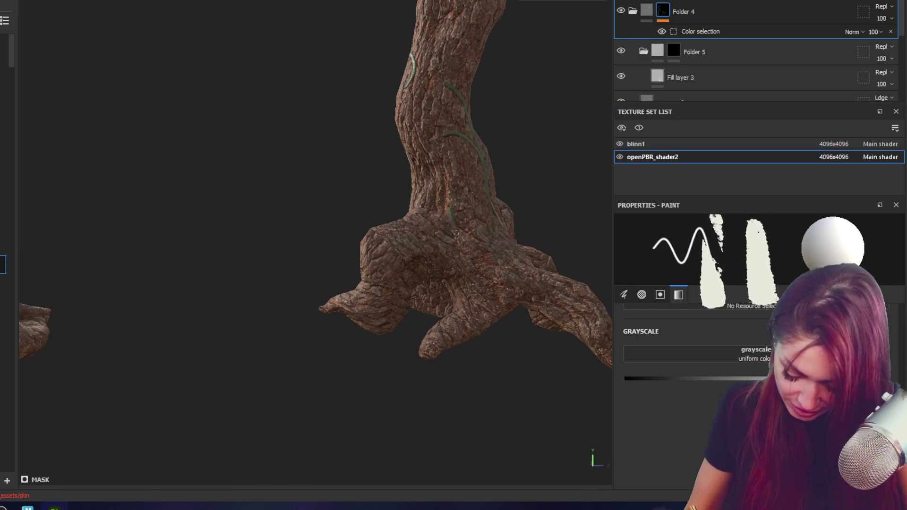
pyautogui.moveTo(395, 348)
pyautogui.keyDown('alt'); pyautogui.mouseDown()
pyautogui.moveTo(468, 298)
pyautogui.moveTo(483, 307)
pyautogui.moveTo(698, 303)
pyautogui.mouseUp(); pyautogui.keyUp('alt')
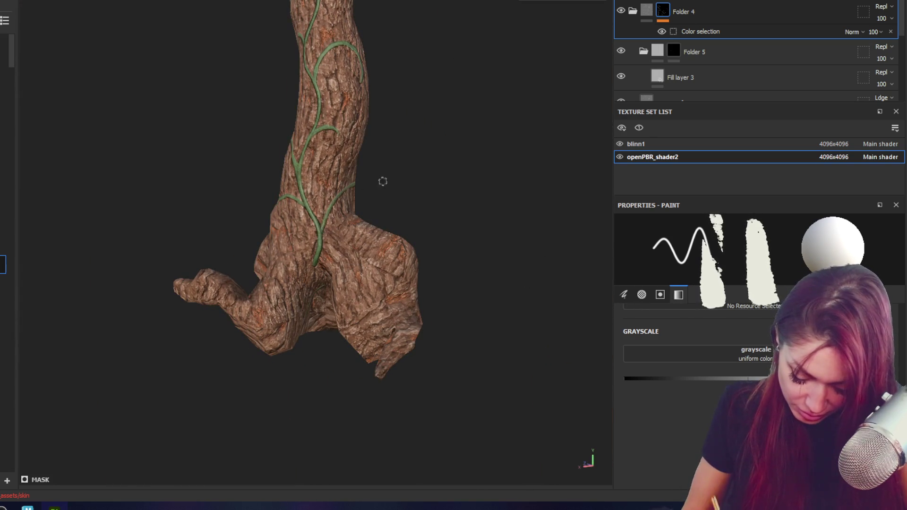
pyautogui.moveTo(403, 202)
pyautogui.keyDown('alt'); pyautogui.mouseDown()
pyautogui.moveTo(480, 213)
pyautogui.moveTo(415, 111)
pyautogui.moveTo(268, 117)
pyautogui.moveTo(351, 138)
pyautogui.moveTo(365, 122)
pyautogui.mouseUp(); pyautogui.keyUp('alt')
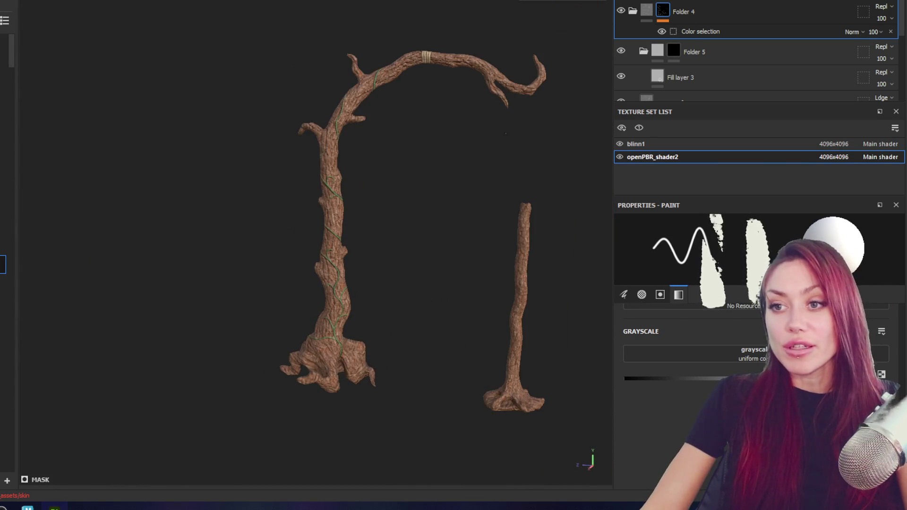
pyautogui.keyDown('alt'); pyautogui.moveTo(505, 133); pyautogui.dragTo(403, 142); pyautogui.keyUp('alt')
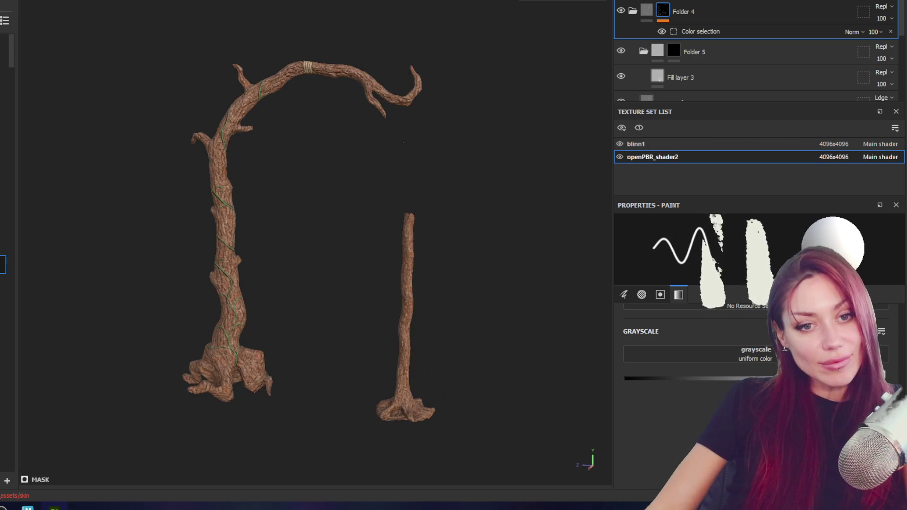
pyautogui.scroll(2, 375, 144)
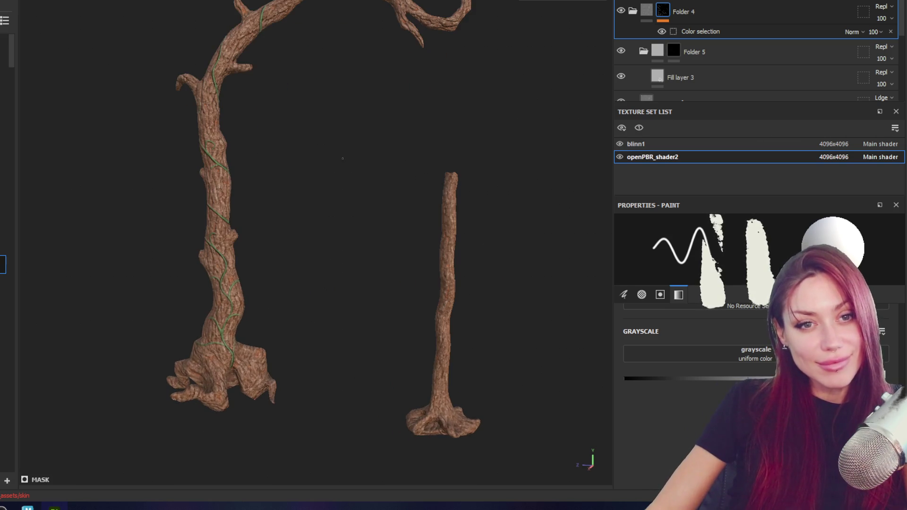
pyautogui.scroll(2, 318, 157)
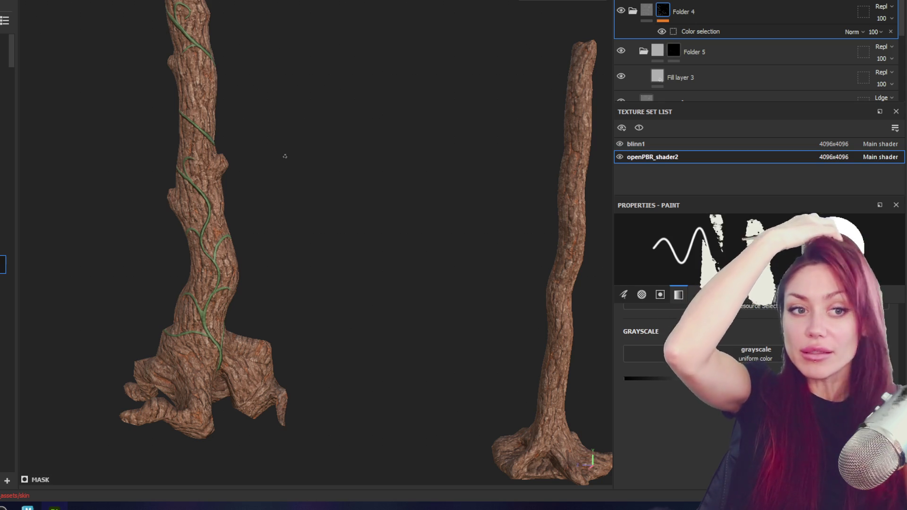
pyautogui.scroll(2, 284, 156)
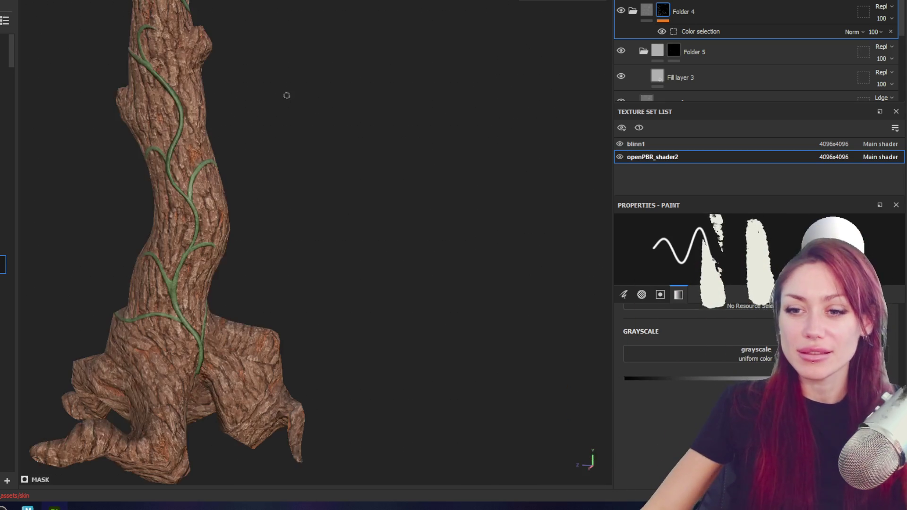
pyautogui.scroll(3, 390, 355)
# - Erase the unwanted curled tendrils from the trunk by painting black on the vine mask
pyautogui.keyDown('alt'); pyautogui.moveTo(391, 354); pyautogui.dragTo(433, 231, button='middle'); pyautogui.keyUp('alt')
pyautogui.keyDown('alt'); pyautogui.moveTo(432, 231); pyautogui.dragTo(399, 302); pyautogui.keyUp('alt')
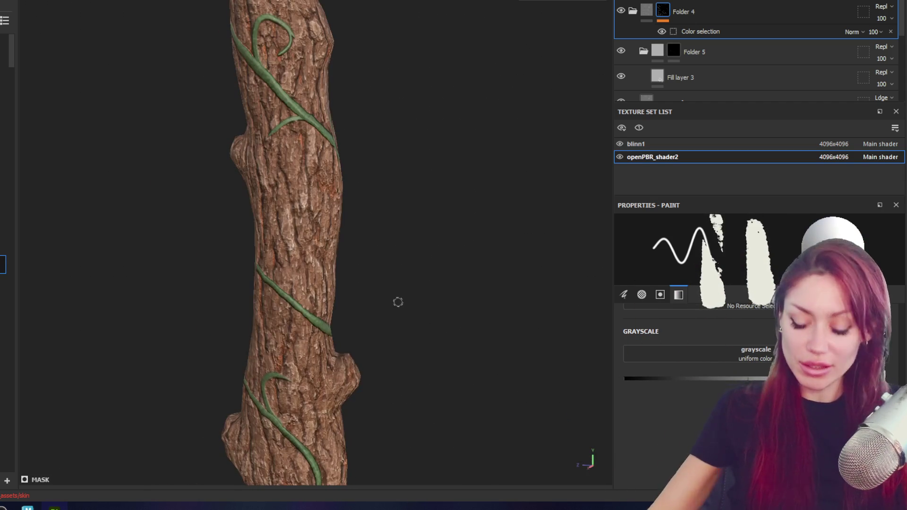
pyautogui.moveTo(337, 263); pyautogui.dragTo(311, 312)
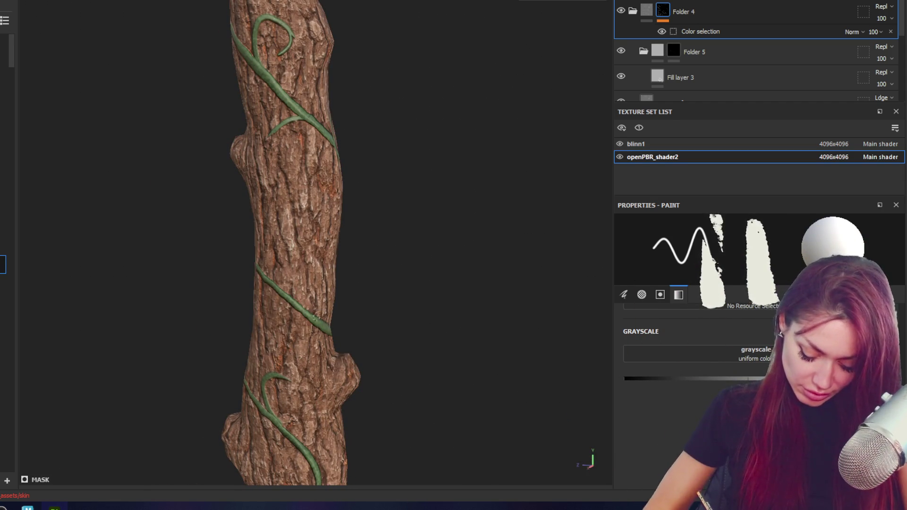
pyautogui.hotkey('ctrl', 'z')
pyautogui.hotkey('ctrl', 'z')
pyautogui.hotkey('ctrl', 'z')
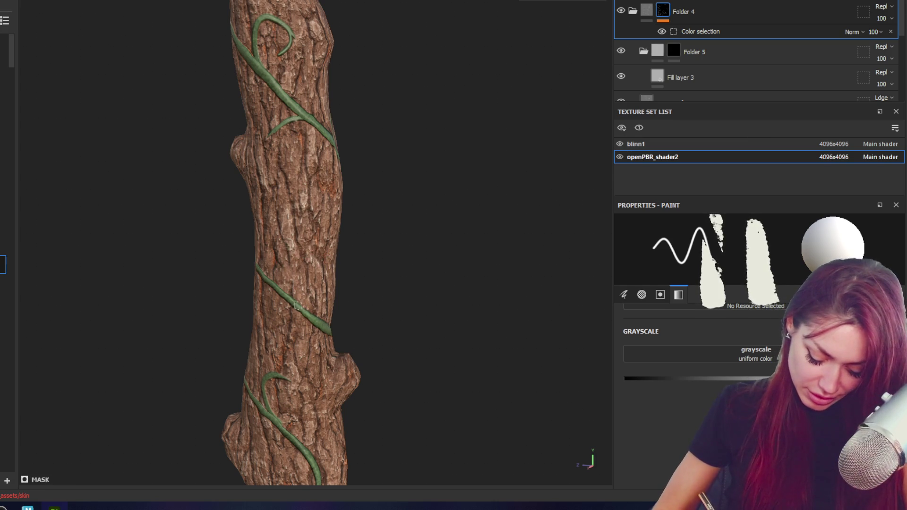
pyautogui.moveTo(318, 235); pyautogui.dragTo(293, 303)
pyautogui.keyDown('alt'); pyautogui.moveTo(342, 245); pyautogui.dragTo(406, 241); pyautogui.keyUp('alt')
pyautogui.moveTo(327, 228); pyautogui.dragTo(315, 280)
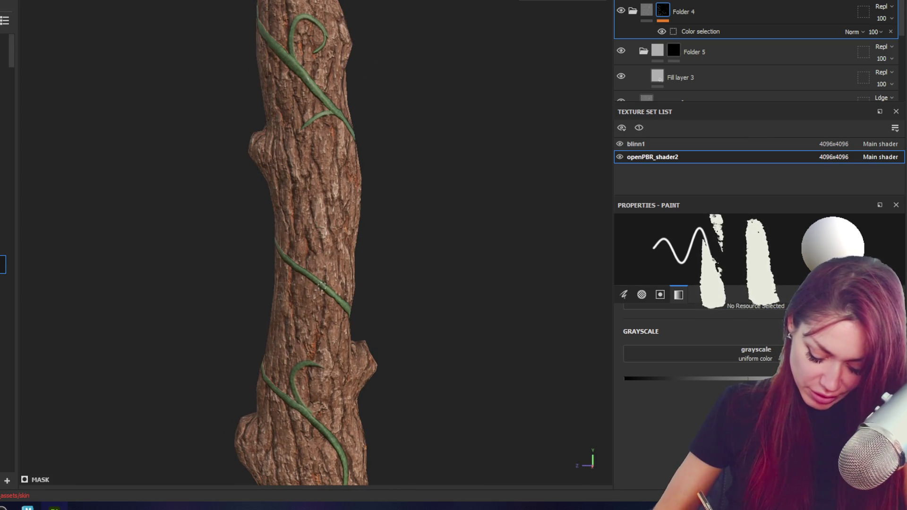
pyautogui.moveTo(357, 261); pyautogui.dragTo(318, 280)
pyautogui.moveTo(334, 224)
pyautogui.mouseDown()
pyautogui.moveTo(312, 283)
pyautogui.moveTo(340, 238)
pyautogui.moveTo(308, 280)
pyautogui.moveTo(477, 258)
pyautogui.mouseUp()
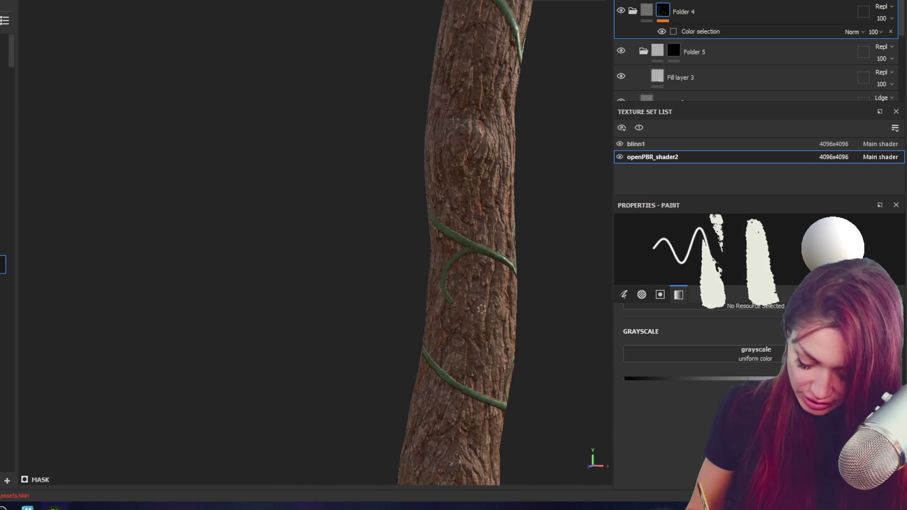
# - Reveal a green vine segment running across the trunk by painting white on the mask
pyautogui.moveTo(512, 260)
pyautogui.keyDown('alt'); pyautogui.mouseDown()
pyautogui.moveTo(444, 143)
pyautogui.moveTo(348, 267)
pyautogui.mouseUp(); pyautogui.keyUp('alt')
pyautogui.scroll(2, 348, 267)
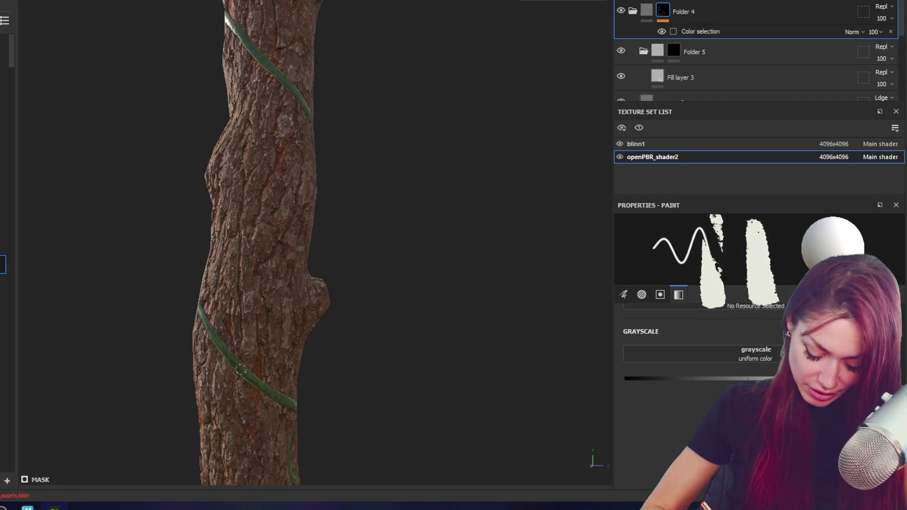
pyautogui.moveTo(222, 333); pyautogui.dragTo(244, 244)
pyautogui.moveTo(213, 326); pyautogui.dragTo(248, 262)
pyautogui.moveTo(288, 311)
pyautogui.mouseDown()
pyautogui.moveTo(233, 283)
pyautogui.moveTo(388, 274)
pyautogui.mouseUp()
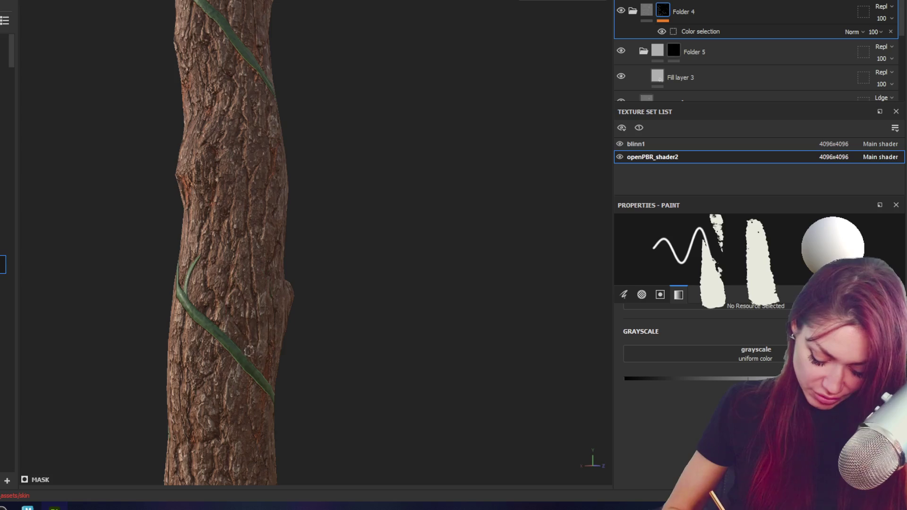
pyautogui.keyDown('alt'); pyautogui.moveTo(249, 351); pyautogui.dragTo(256, 324); pyautogui.keyUp('alt')
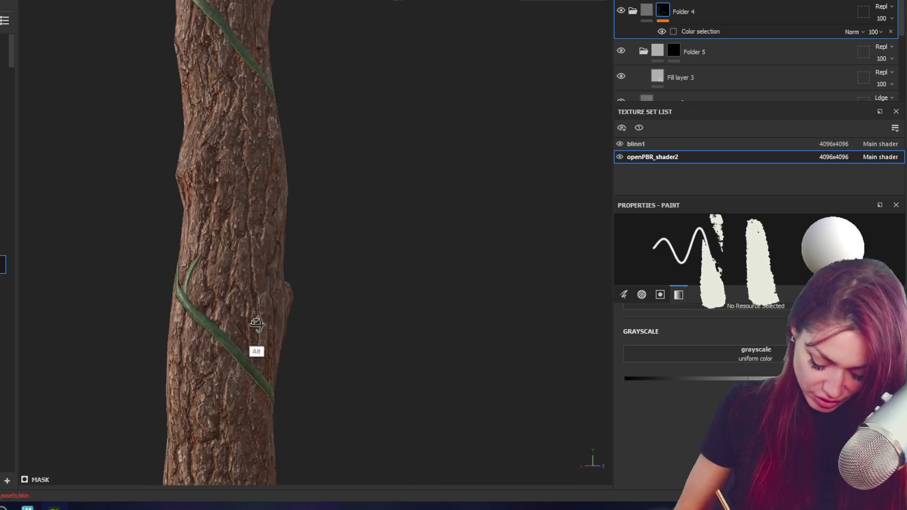
pyautogui.keyDown('alt'); pyautogui.moveTo(290, 350); pyautogui.dragTo(409, 340); pyautogui.keyUp('alt')
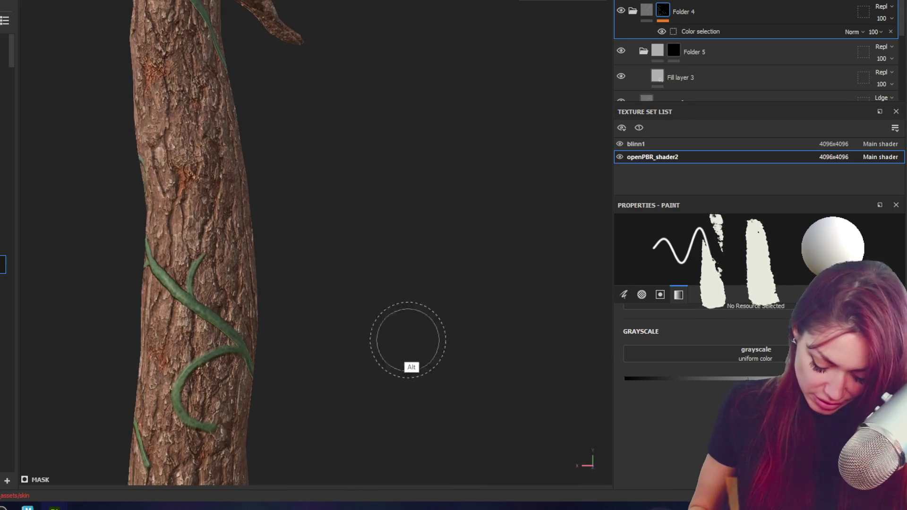
pyautogui.press('x')
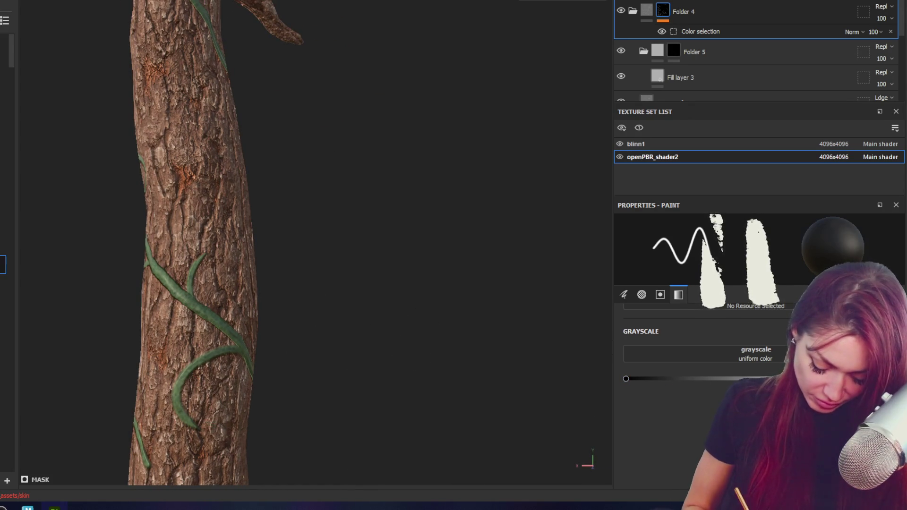
# - Orbit around both trunks to check where the vines show through the bark
pyautogui.moveTo(305, 397)
pyautogui.keyDown('alt'); pyautogui.mouseDown()
pyautogui.moveTo(338, 368)
pyautogui.moveTo(190, 108)
pyautogui.mouseUp(); pyautogui.keyUp('alt')
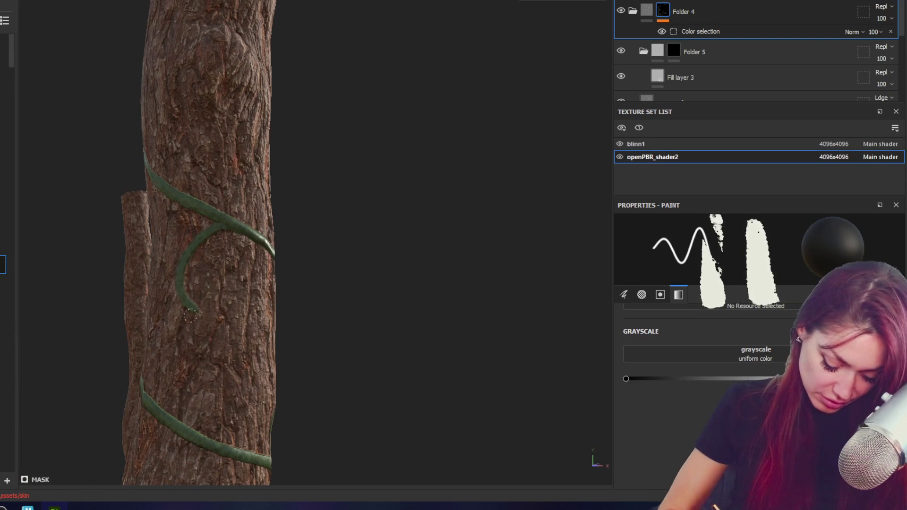
pyautogui.keyDown('alt'); pyautogui.moveTo(194, 272); pyautogui.dragTo(322, 266); pyautogui.keyUp('alt')
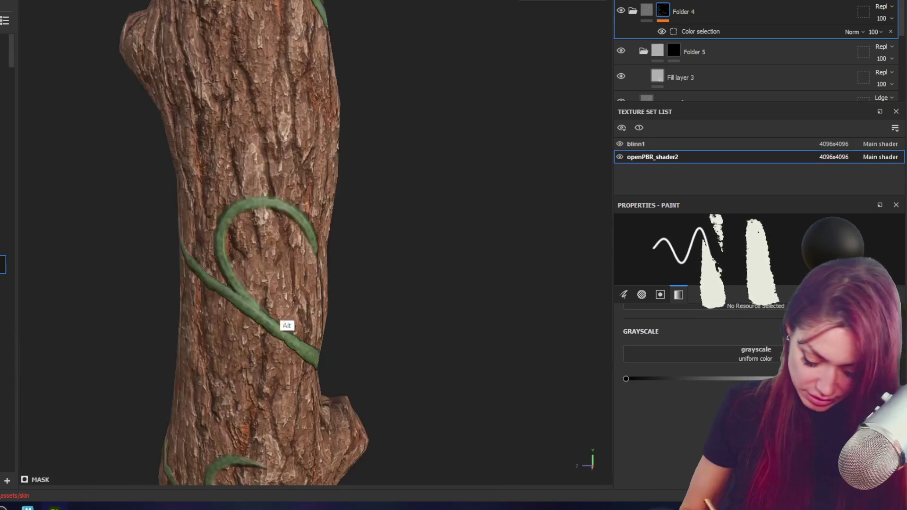
pyautogui.moveTo(248, 274)
pyautogui.keyDown('alt'); pyautogui.mouseDown()
pyautogui.moveTo(264, 296)
pyautogui.moveTo(350, 283)
pyautogui.moveTo(421, 141)
pyautogui.mouseUp(); pyautogui.keyUp('alt')
pyautogui.moveTo(407, 276)
pyautogui.keyDown('alt'); pyautogui.mouseDown()
pyautogui.moveTo(351, 151)
pyautogui.moveTo(305, 158)
pyautogui.moveTo(262, 226)
pyautogui.mouseUp(); pyautogui.keyUp('alt')
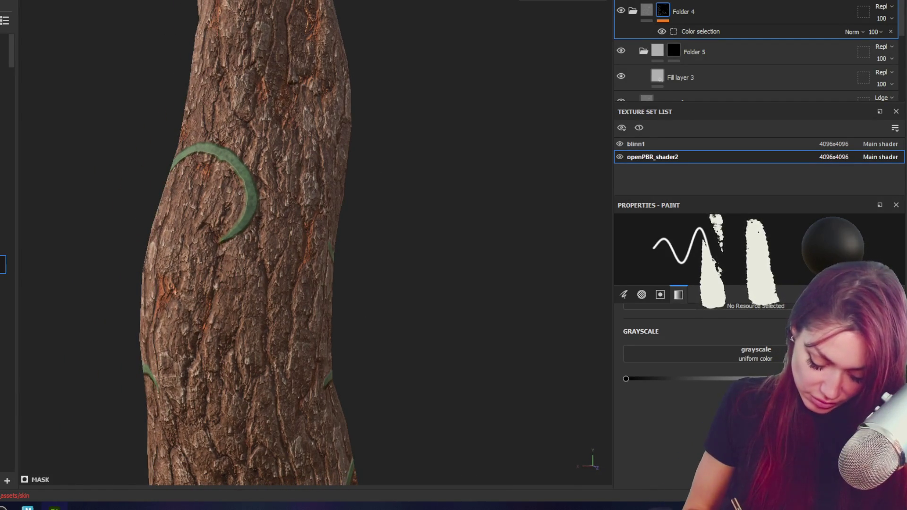
pyautogui.moveTo(385, 203)
pyautogui.keyDown('alt'); pyautogui.mouseDown()
pyautogui.moveTo(316, 242)
pyautogui.moveTo(318, 300)
pyautogui.mouseUp(); pyautogui.keyUp('alt')
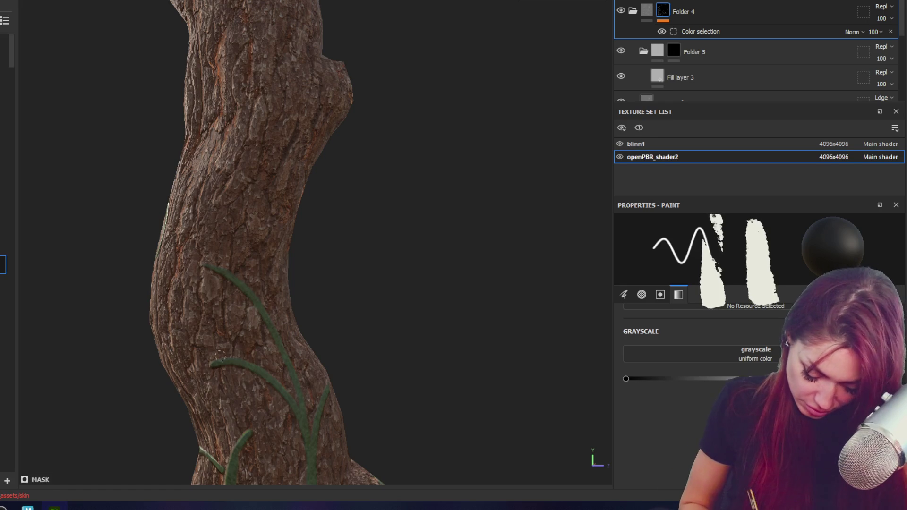
pyautogui.keyDown('alt'); pyautogui.moveTo(235, 394); pyautogui.dragTo(276, 397); pyautogui.keyUp('alt')
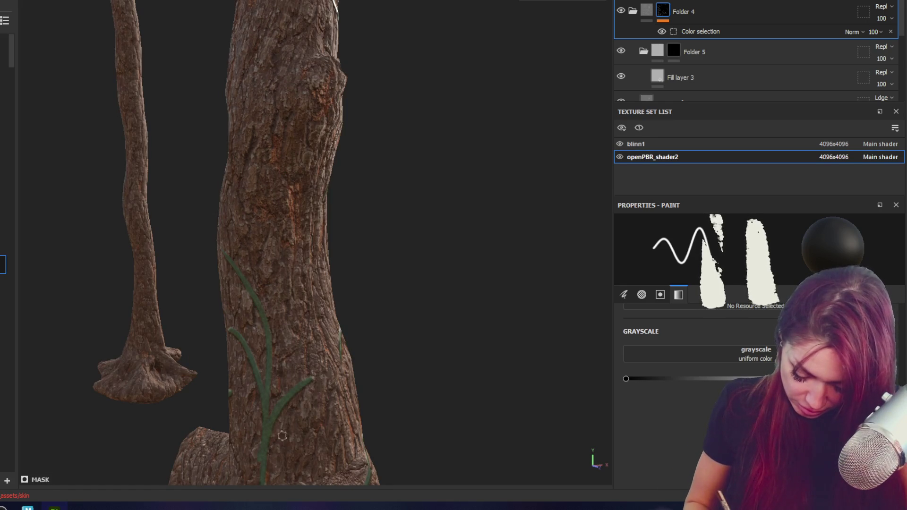
pyautogui.keyDown('alt'); pyautogui.moveTo(338, 440); pyautogui.dragTo(508, 366, button='right'); pyautogui.keyUp('alt')
pyautogui.moveTo(294, 409)
pyautogui.keyDown('alt'); pyautogui.mouseDown()
pyautogui.moveTo(328, 449)
pyautogui.moveTo(347, 447)
pyautogui.mouseUp(); pyautogui.keyUp('alt')
# - Toggle the mask colour between white and black while inspecting the root flare and upper trunk vines
pyautogui.click(886, 378)
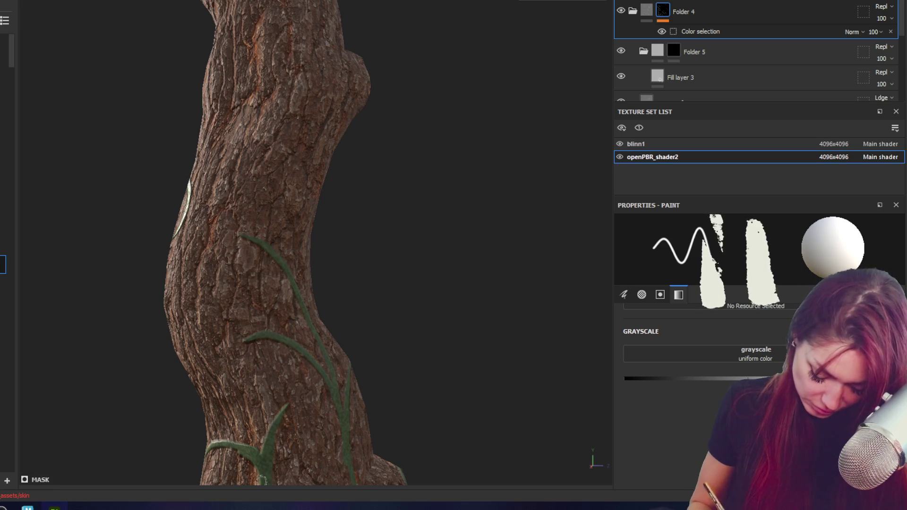
pyautogui.moveTo(293, 281)
pyautogui.keyDown('alt'); pyautogui.mouseDown()
pyautogui.moveTo(388, 377)
pyautogui.moveTo(375, 377)
pyautogui.mouseUp(); pyautogui.keyUp('alt')
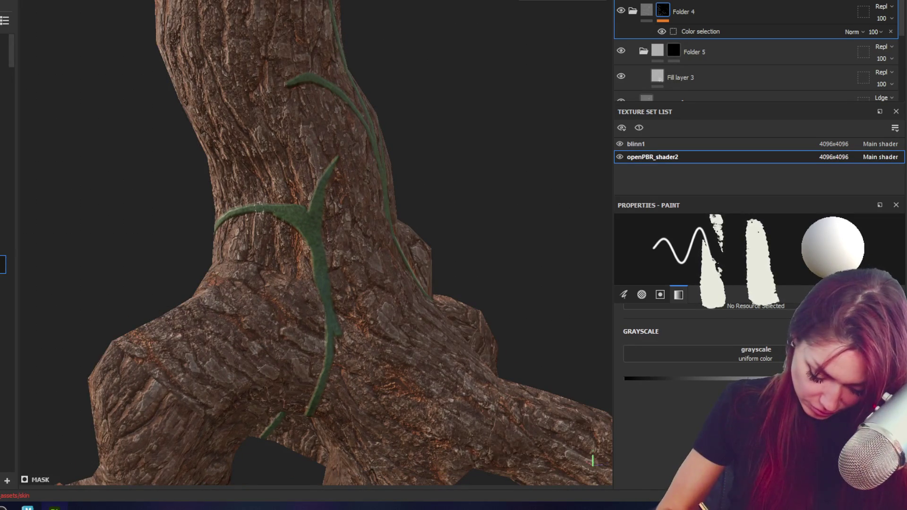
pyautogui.click(626, 379)
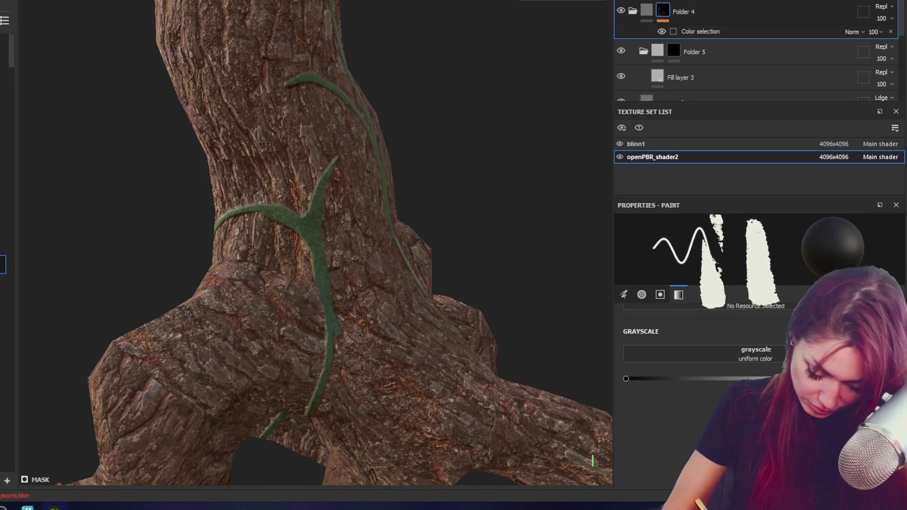
pyautogui.moveTo(625, 379); pyautogui.dragTo(892, 379)
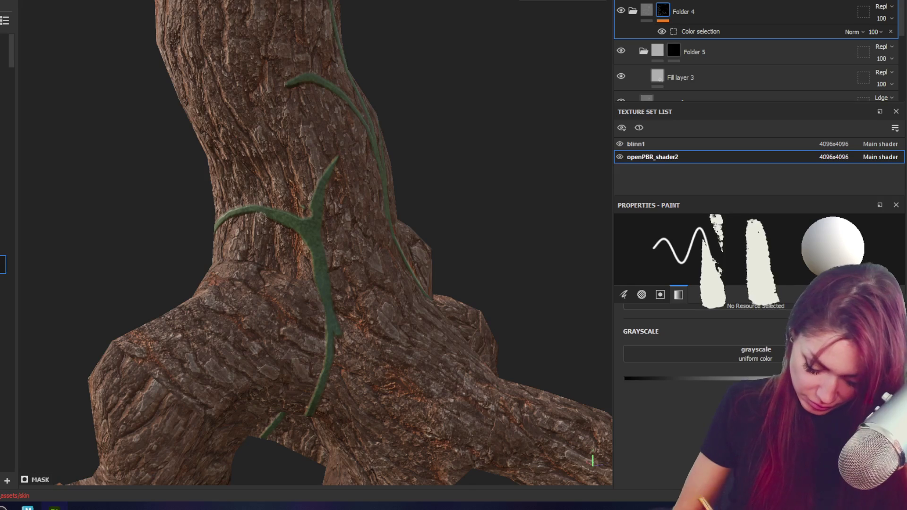
pyautogui.moveTo(320, 255)
pyautogui.keyDown('alt'); pyautogui.mouseDown()
pyautogui.moveTo(348, 272)
pyautogui.moveTo(314, 216)
pyautogui.mouseUp(); pyautogui.keyUp('alt')
pyautogui.moveTo(381, 245)
pyautogui.keyDown('alt'); pyautogui.mouseDown()
pyautogui.moveTo(564, 208)
pyautogui.moveTo(415, 323)
pyautogui.mouseUp(); pyautogui.keyUp('alt')
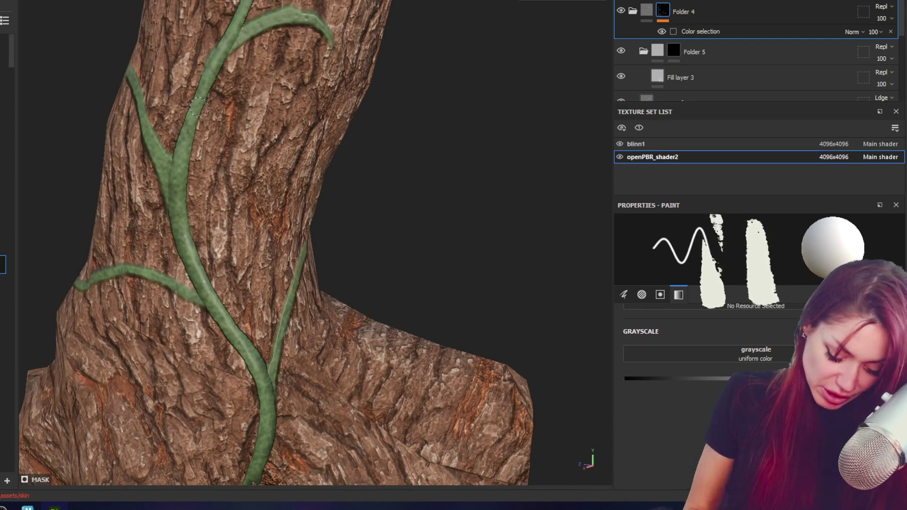
pyautogui.moveTo(198, 294)
pyautogui.keyDown('alt'); pyautogui.mouseDown()
pyautogui.moveTo(348, 263)
pyautogui.moveTo(209, 318)
pyautogui.moveTo(183, 302)
pyautogui.mouseUp(); pyautogui.keyUp('alt')
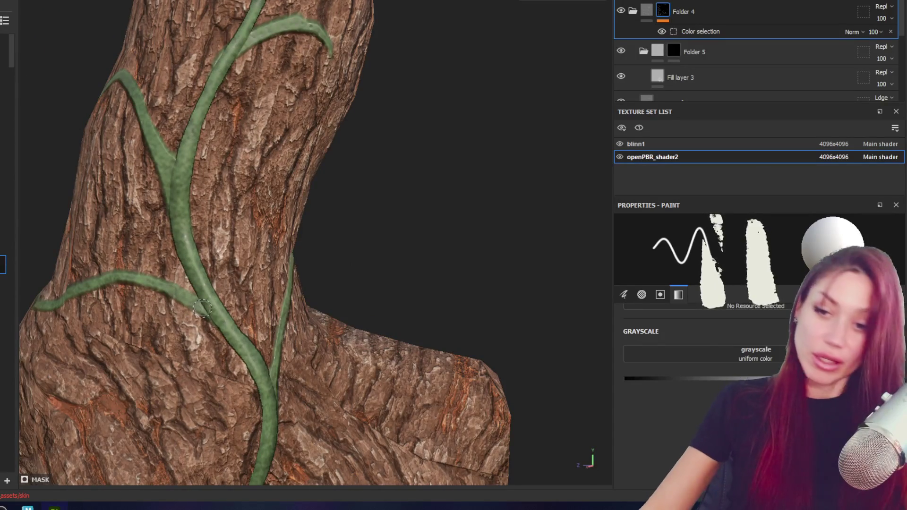
pyautogui.scroll(-3, 303, 236)
pyautogui.scroll(-3, 324, 89)
pyautogui.keyDown('alt'); pyautogui.moveTo(331, 281); pyautogui.dragTo(351, 468); pyautogui.keyUp('alt')
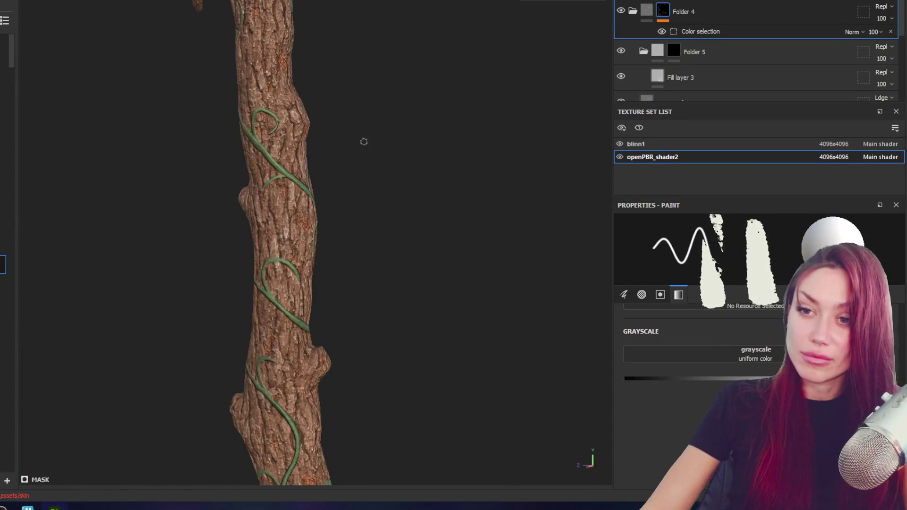
# - Inspect the upper trunk and side branch, then undo the last curled vine stroke
pyautogui.moveTo(364, 92)
pyautogui.keyDown('alt'); pyautogui.mouseDown()
pyautogui.moveTo(405, 324)
pyautogui.moveTo(374, 285)
pyautogui.mouseUp(); pyautogui.keyUp('alt')
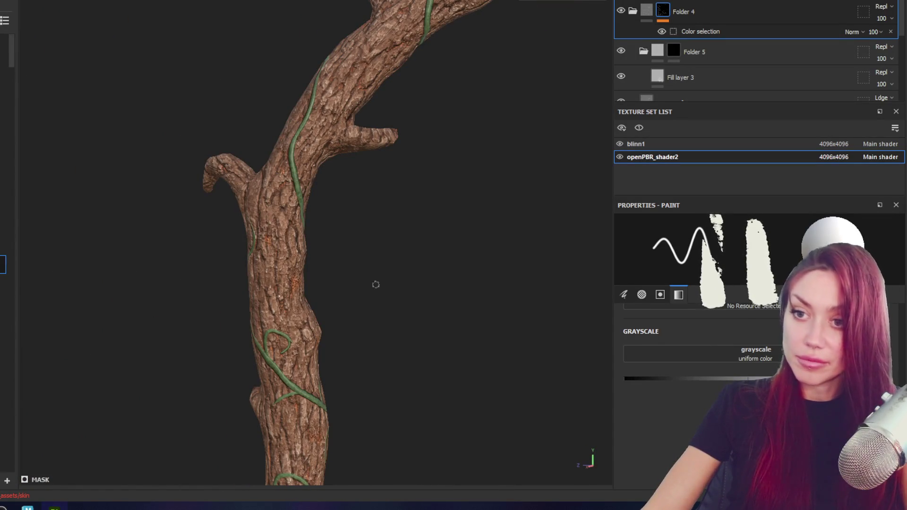
pyautogui.moveTo(333, 213)
pyautogui.keyDown('alt'); pyautogui.mouseDown()
pyautogui.moveTo(354, 219)
pyautogui.moveTo(229, 170)
pyautogui.moveTo(264, 175)
pyautogui.moveTo(277, 217)
pyautogui.mouseUp(); pyautogui.keyUp('alt')
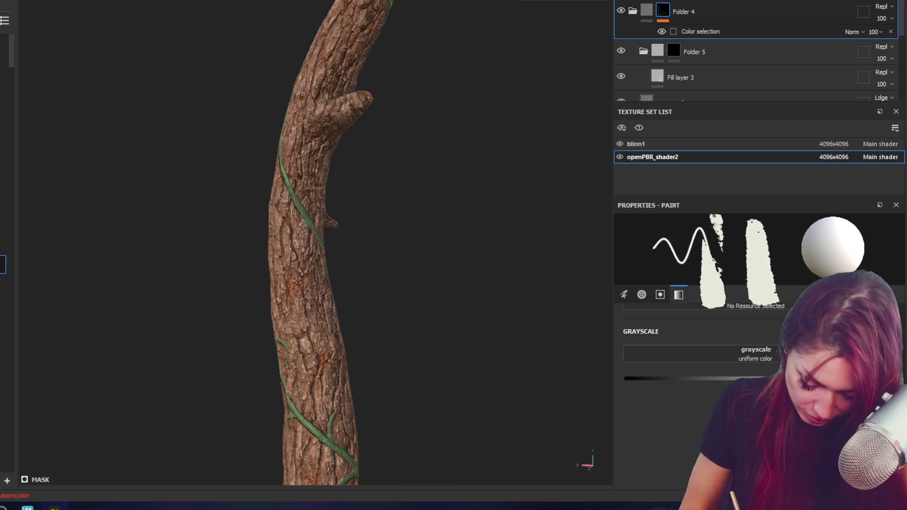
pyautogui.moveTo(343, 260)
pyautogui.keyDown('alt'); pyautogui.mouseDown()
pyautogui.moveTo(378, 256)
pyautogui.moveTo(460, 303)
pyautogui.moveTo(455, 324)
pyautogui.mouseUp(); pyautogui.keyUp('alt')
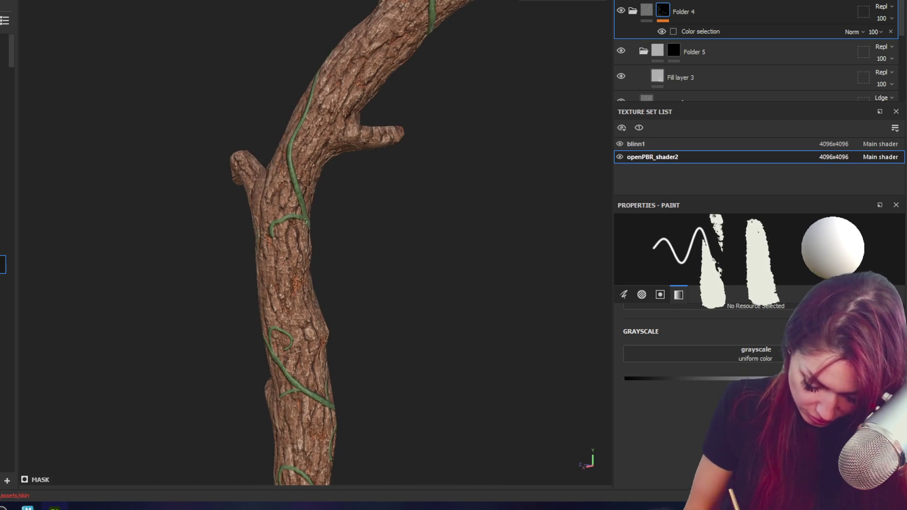
pyautogui.moveTo(344, 251)
pyautogui.keyDown('alt'); pyautogui.mouseDown()
pyautogui.moveTo(402, 242)
pyautogui.moveTo(485, 202)
pyautogui.moveTo(177, 121)
pyautogui.moveTo(212, 142)
pyautogui.mouseUp(); pyautogui.keyUp('alt')
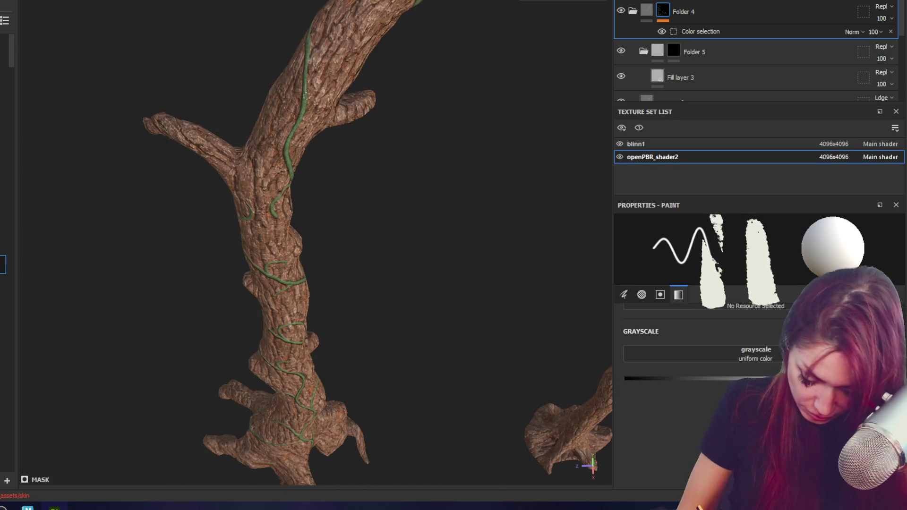
pyautogui.moveTo(352, 51)
pyautogui.keyDown('alt'); pyautogui.mouseDown()
pyautogui.moveTo(380, 78)
pyautogui.moveTo(334, 22)
pyautogui.mouseUp(); pyautogui.keyUp('alt')
pyautogui.moveTo(352, 62)
pyautogui.keyDown('alt'); pyautogui.mouseDown()
pyautogui.moveTo(334, 91)
pyautogui.moveTo(349, 104)
pyautogui.mouseUp(); pyautogui.keyUp('alt')
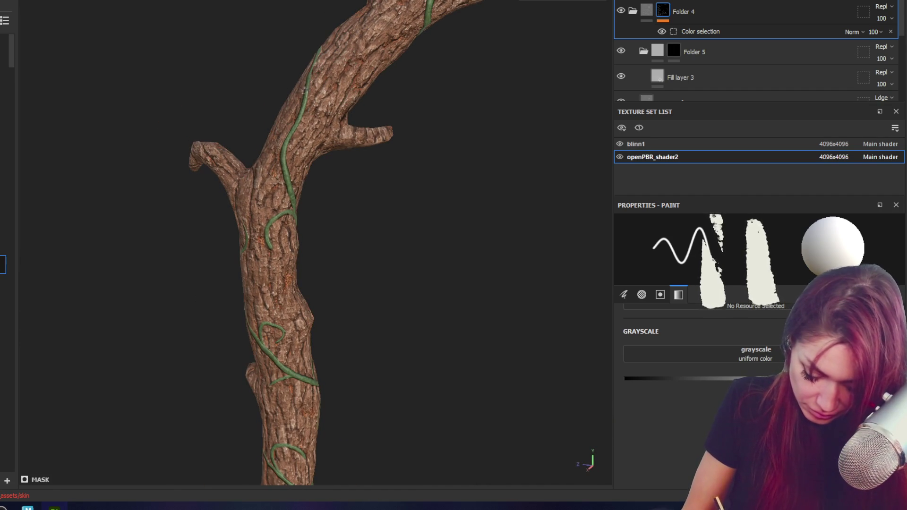
pyautogui.hotkey('ctrl', 'z')
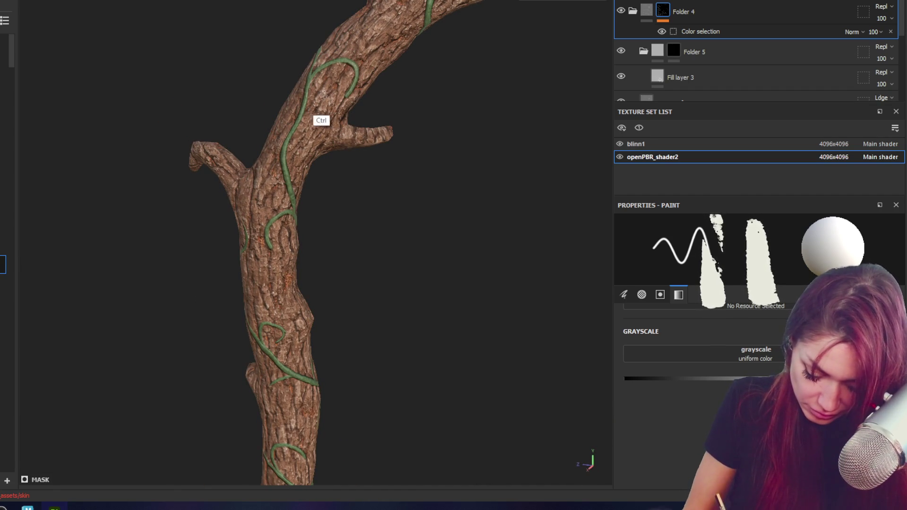
# - Orbit the trunk and zoom out to check the remaining vines across the whole arch
pyautogui.moveTo(321, 120)
pyautogui.keyDown('alt'); pyautogui.mouseDown()
pyautogui.moveTo(380, 90)
pyautogui.moveTo(523, 72)
pyautogui.moveTo(398, 168)
pyautogui.moveTo(236, 109)
pyautogui.mouseUp(); pyautogui.keyUp('alt')
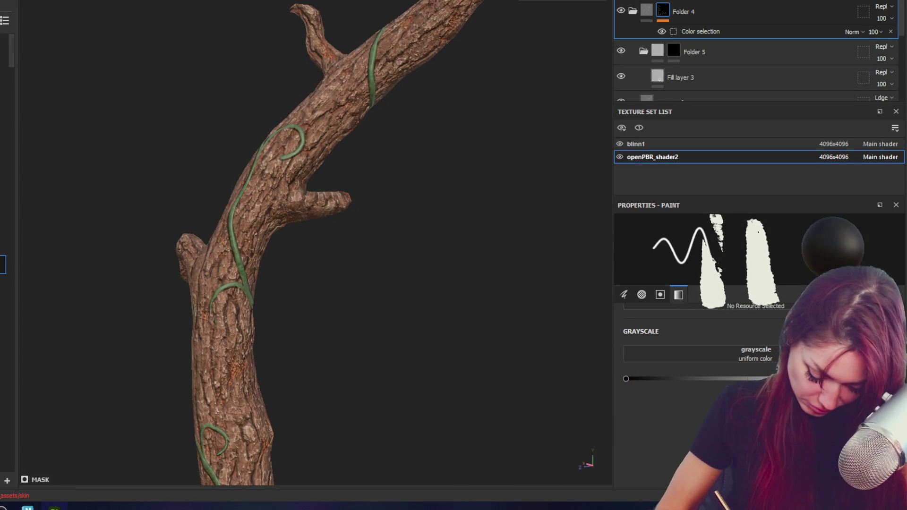
pyautogui.keyDown('alt'); pyautogui.moveTo(290, 244); pyautogui.dragTo(300, 237); pyautogui.keyUp('alt')
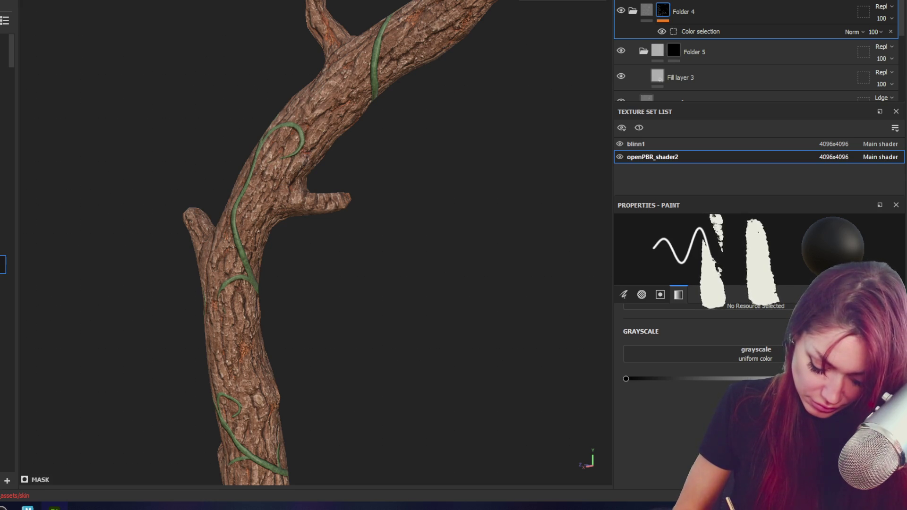
pyautogui.keyDown('alt'); pyautogui.moveTo(330, 174); pyautogui.dragTo(846, 209); pyautogui.keyUp('alt')
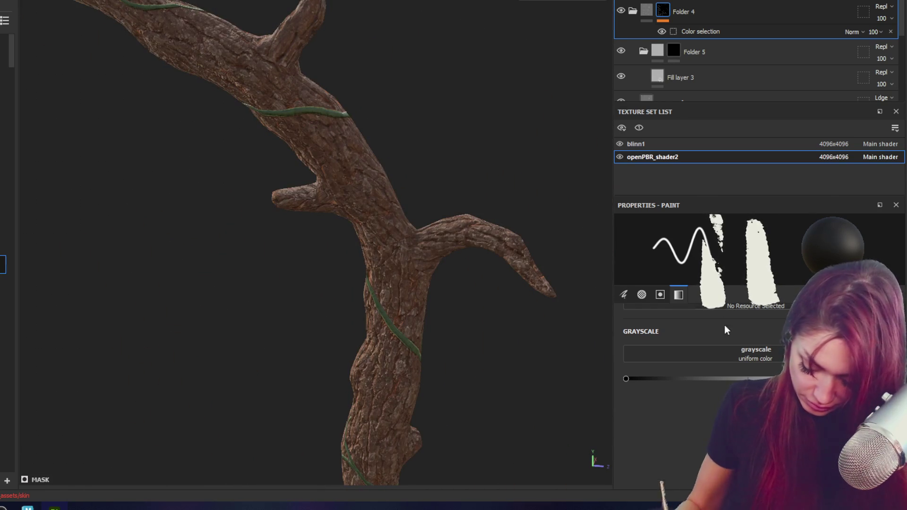
pyautogui.keyDown('alt'); pyautogui.moveTo(453, 226); pyautogui.dragTo(405, 189); pyautogui.keyUp('alt')
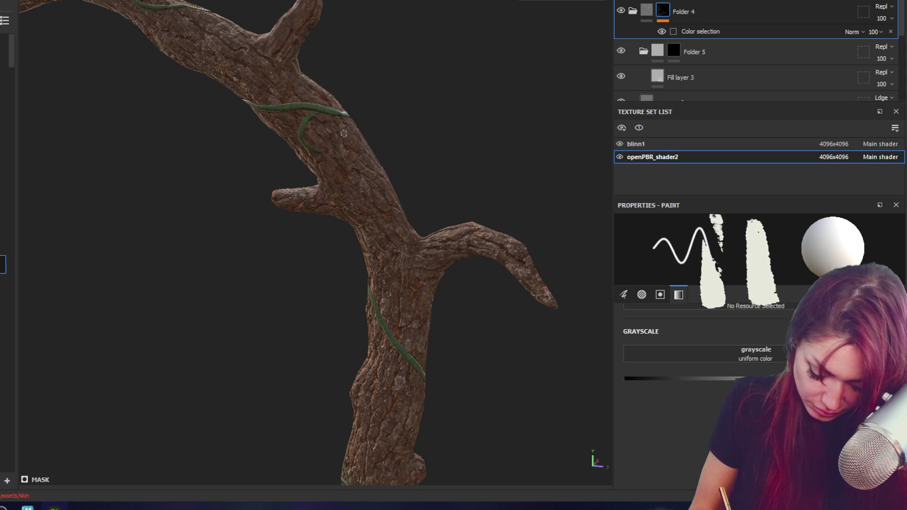
pyautogui.keyDown('alt'); pyautogui.moveTo(343, 134); pyautogui.dragTo(439, 69); pyautogui.keyUp('alt')
pyautogui.click(625, 378)
pyautogui.moveTo(397, 185)
pyautogui.keyDown('alt'); pyautogui.mouseDown()
pyautogui.moveTo(334, 145)
pyautogui.moveTo(626, 83)
pyautogui.mouseUp(); pyautogui.keyUp('alt')
pyautogui.keyDown('alt'); pyautogui.moveTo(626, 84); pyautogui.dragTo(674, 131, button='right'); pyautogui.keyUp('alt')
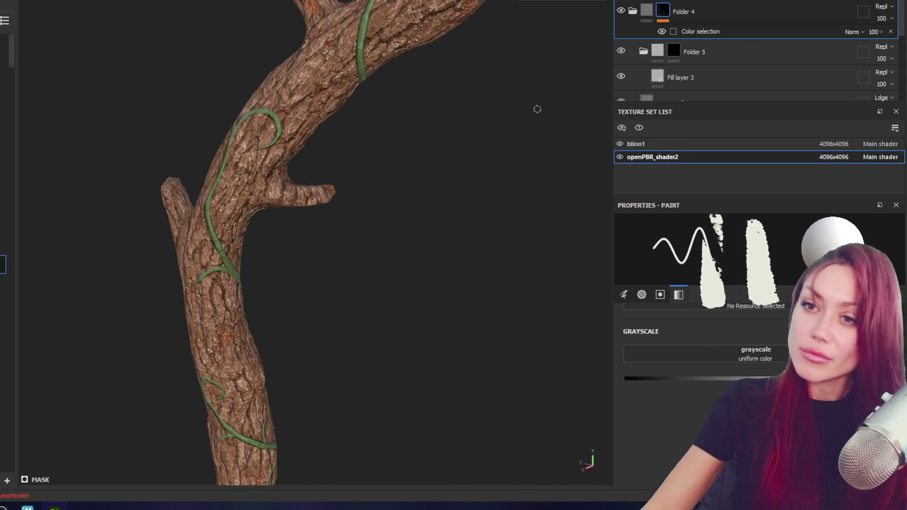
pyautogui.scroll(-5, 372, 251)
pyautogui.keyDown('alt'); pyautogui.moveTo(462, 121); pyautogui.dragTo(521, 134); pyautogui.keyUp('alt')
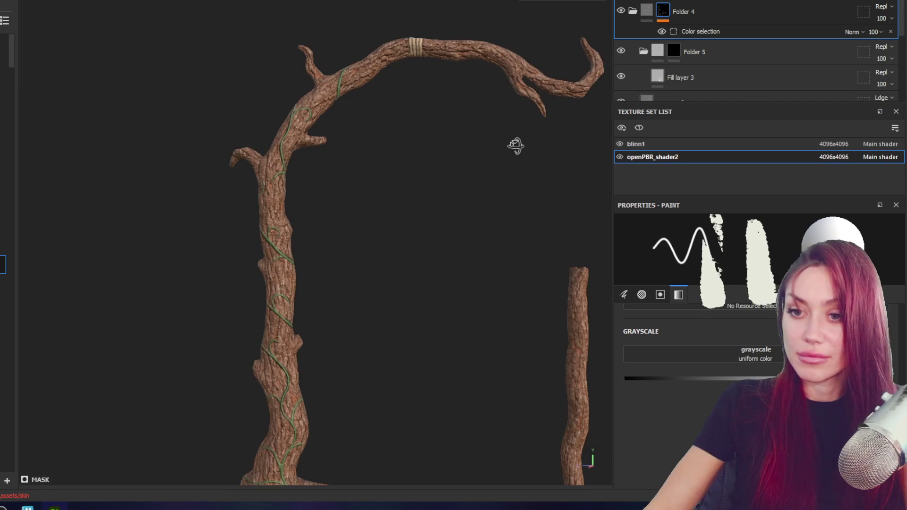
pyautogui.scroll(2, 456, 159)
# - Paint a curling tendril off the existing vine near the rope binding, swapping colours and back
pyautogui.keyDown('alt'); pyautogui.moveTo(457, 159); pyautogui.dragTo(385, 320); pyautogui.keyUp('alt')
pyautogui.scroll(2, 385, 327)
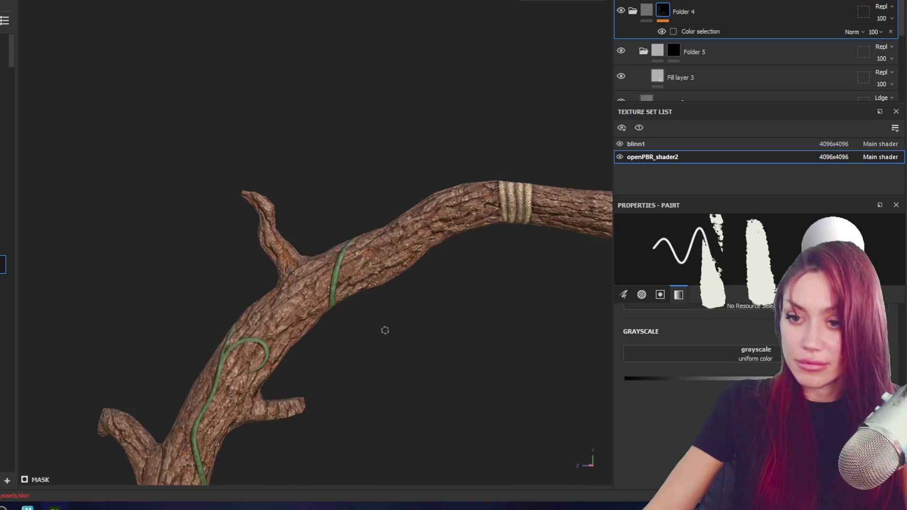
pyautogui.moveTo(338, 284); pyautogui.dragTo(378, 290)
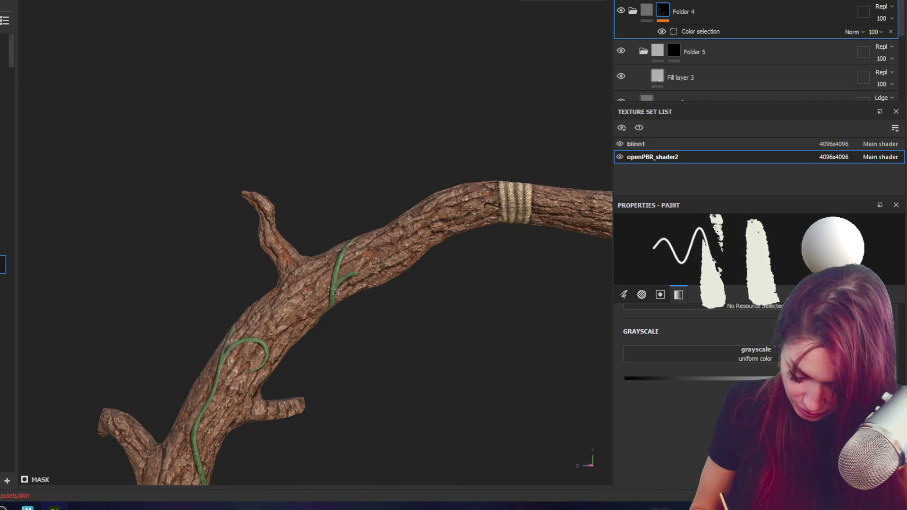
pyautogui.press('x')
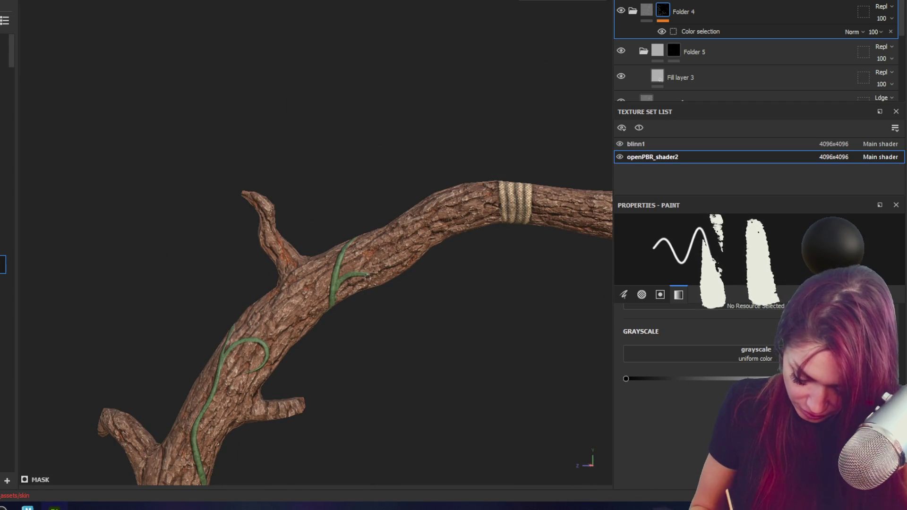
pyautogui.press('x')
# - Orbit the upper branch from below and around to inspect the new tendril
pyautogui.moveTo(387, 285)
pyautogui.keyDown('alt'); pyautogui.mouseDown()
pyautogui.moveTo(422, 347)
pyautogui.moveTo(378, 298)
pyautogui.moveTo(480, 347)
pyautogui.moveTo(464, 344)
pyautogui.mouseUp(); pyautogui.keyUp('alt')
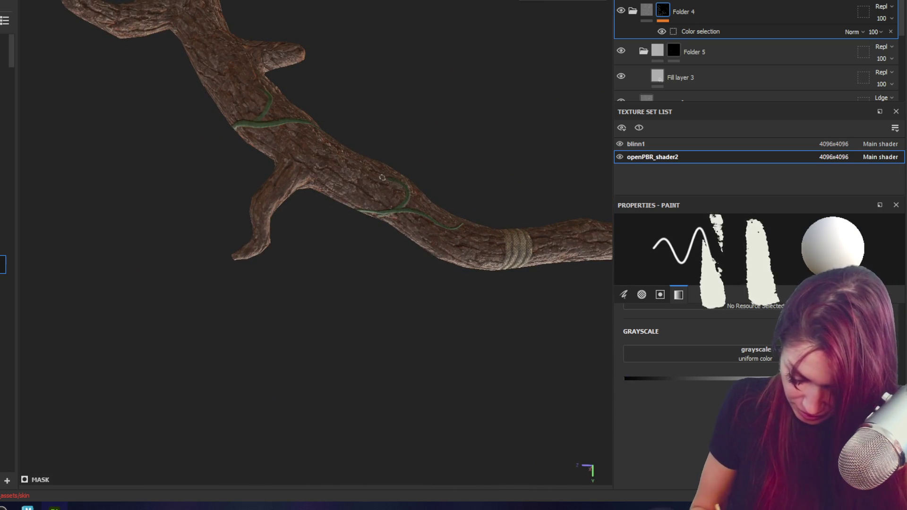
pyautogui.keyDown('alt'); pyautogui.moveTo(381, 178); pyautogui.dragTo(395, 272); pyautogui.keyUp('alt')
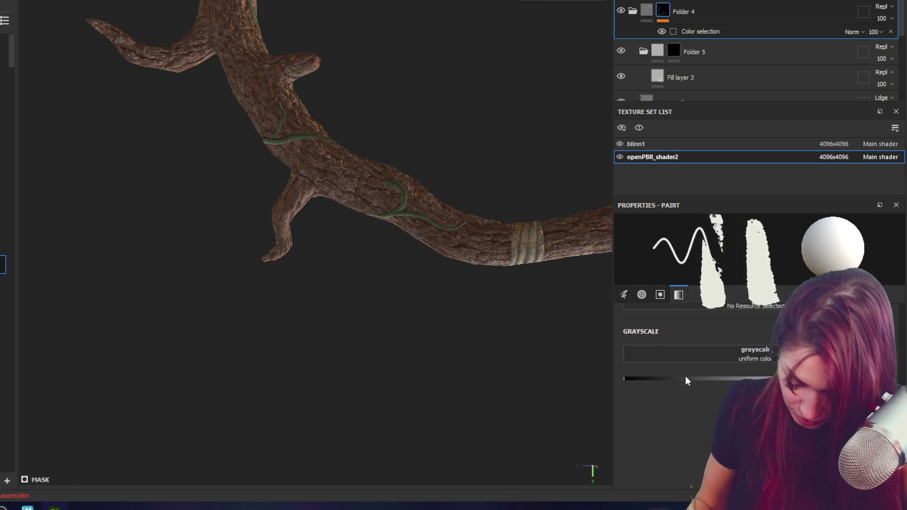
pyautogui.keyDown('alt'); pyautogui.moveTo(414, 215); pyautogui.dragTo(373, 239); pyautogui.keyUp('alt')
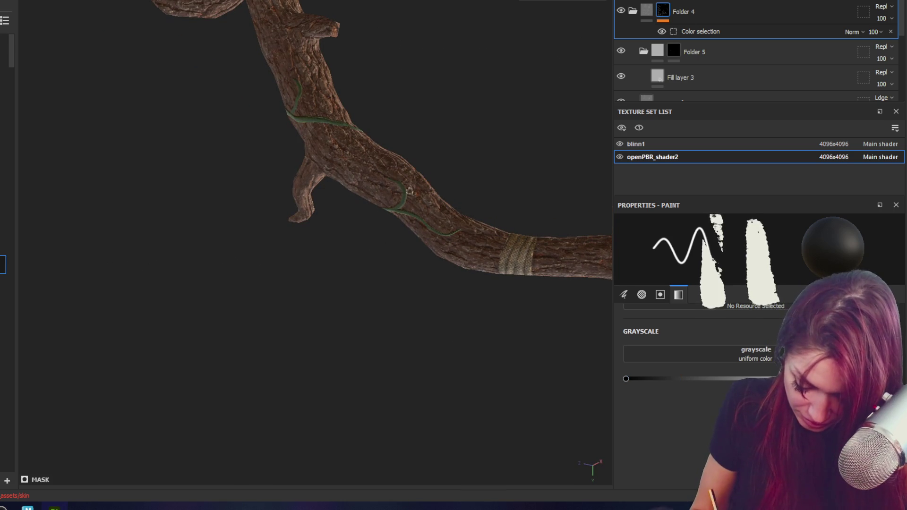
pyautogui.scroll(-3, 411, 226)
pyautogui.moveTo(414, 257)
pyautogui.keyDown('alt'); pyautogui.mouseDown()
pyautogui.moveTo(406, 77)
pyautogui.moveTo(447, 269)
pyautogui.mouseUp(); pyautogui.keyUp('alt')
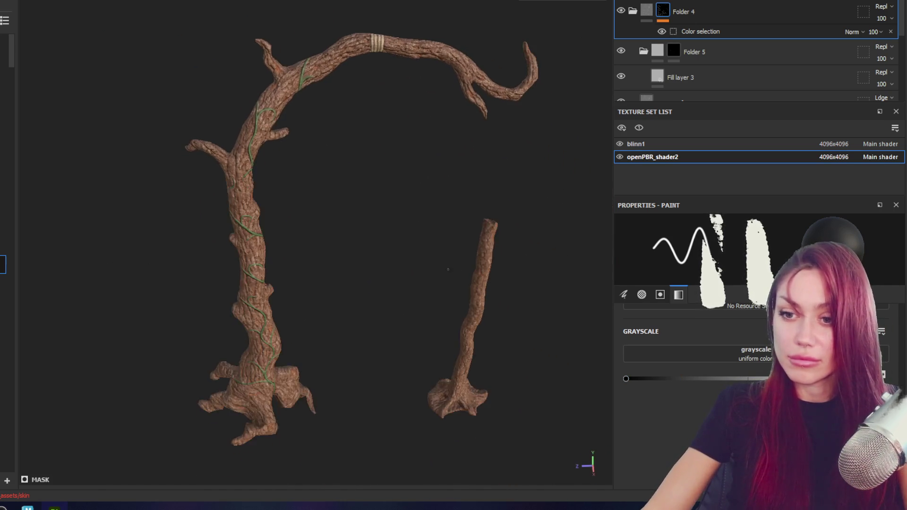
pyautogui.scroll(3, 453, 283)
pyautogui.scroll(2, 404, 283)
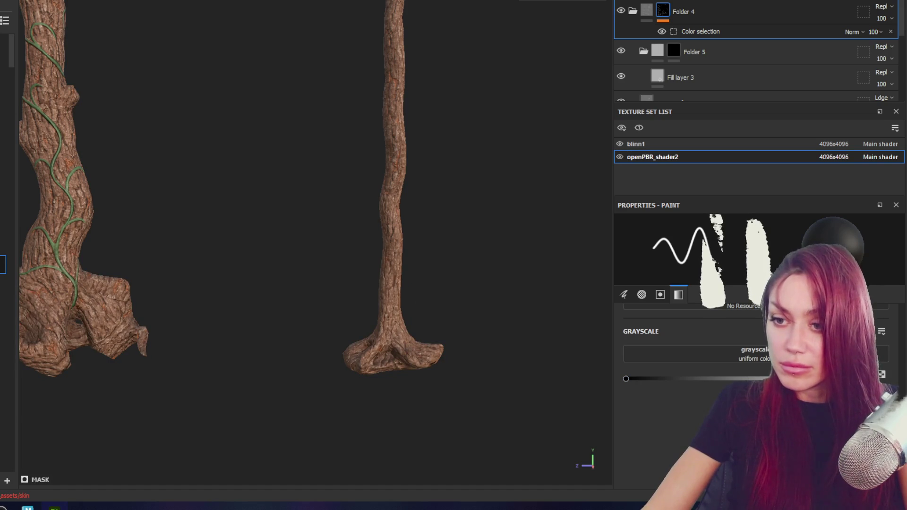
# - Copy the vine folder (Folder 4) from the arch's texture set
pyautogui.click(672, 145)
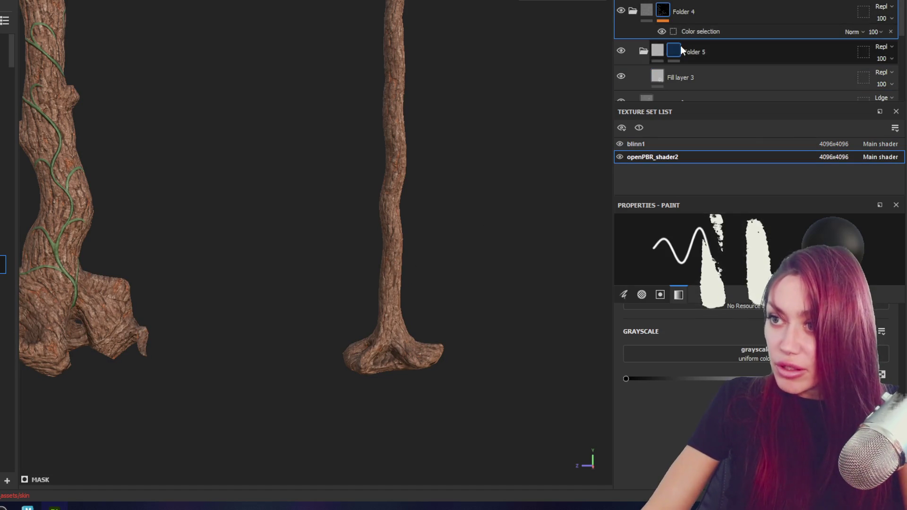
pyautogui.rightClick(707, 7)
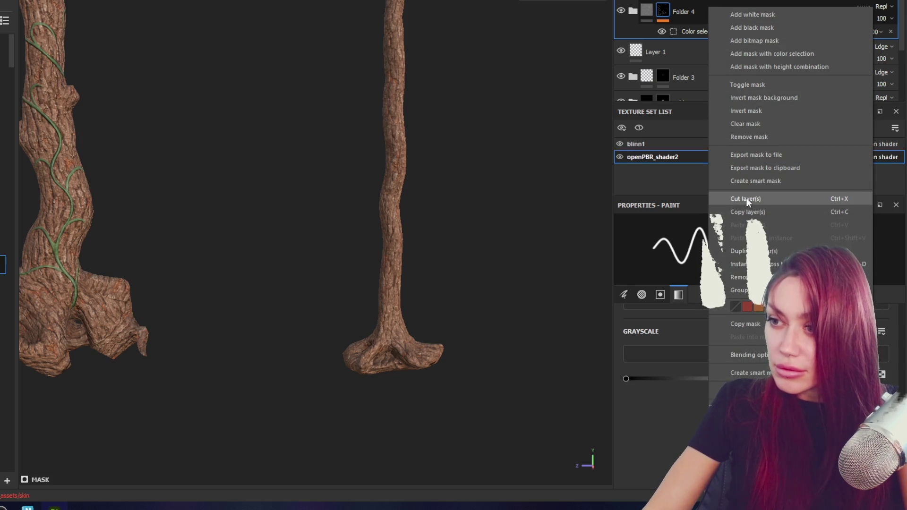
pyautogui.click(744, 212)
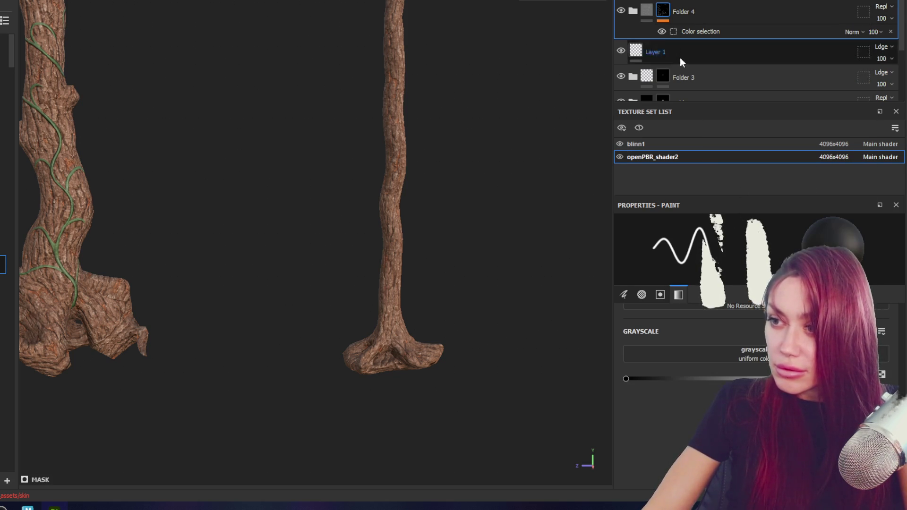
# - Paste the vine folder into the blinn1 texture set of the second trunk and frame both trunks
pyautogui.click(674, 143)
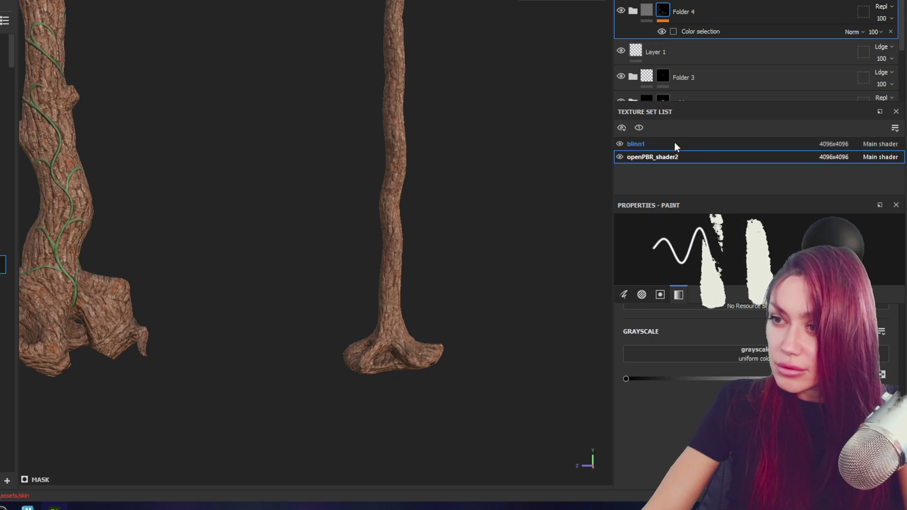
pyautogui.click(674, 17)
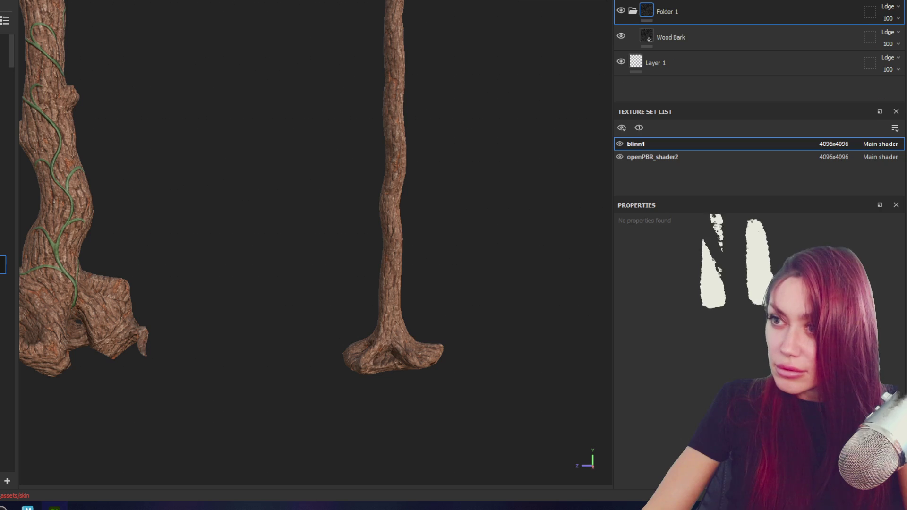
pyautogui.hotkey('ctrl', 'v')
pyautogui.rightClick(707, 14)
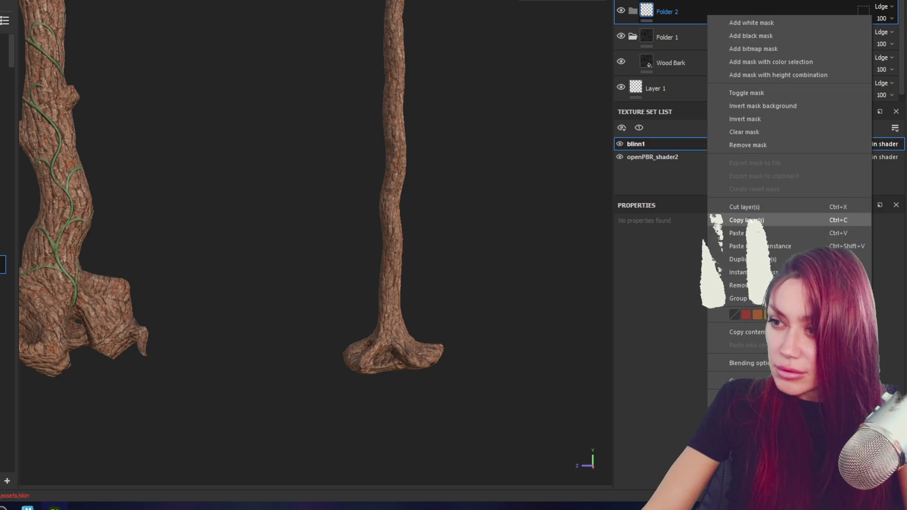
pyautogui.click(777, 61)
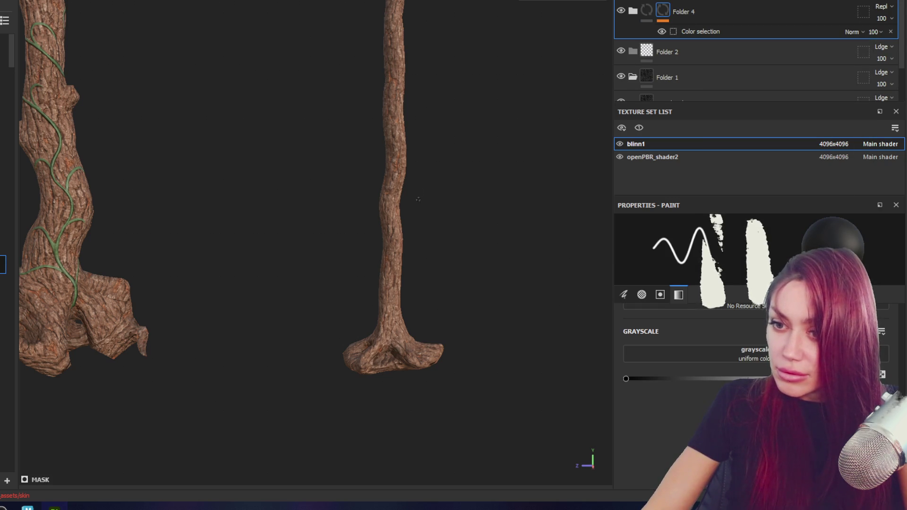
pyautogui.moveTo(482, 239); pyautogui.dragTo(340, 212, button='middle')
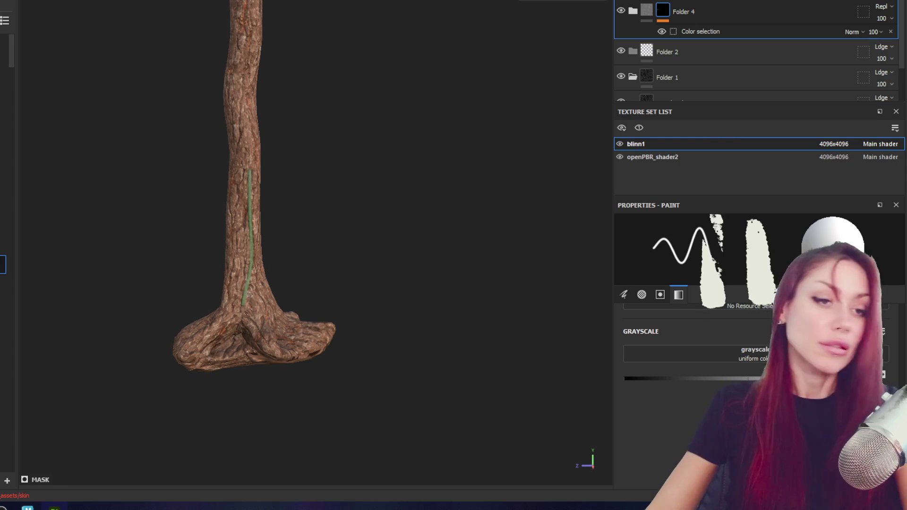
pyautogui.scroll(-3, 241, 235)
pyautogui.press('f')
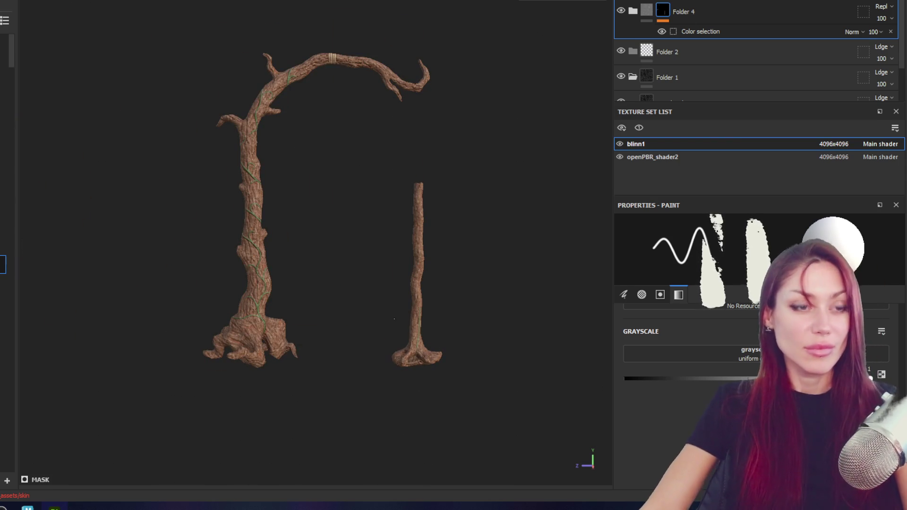
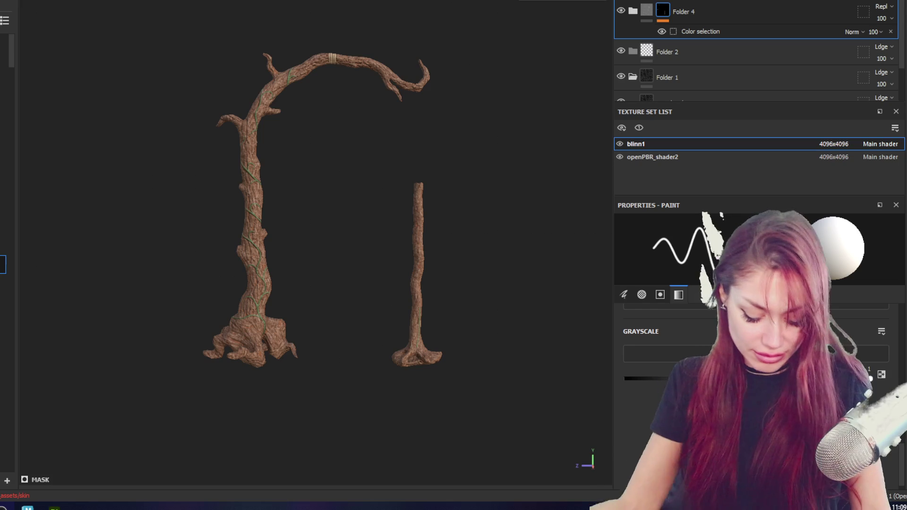
pyautogui.scroll(2, 409, 270)
pyautogui.scroll(3, 408, 270)
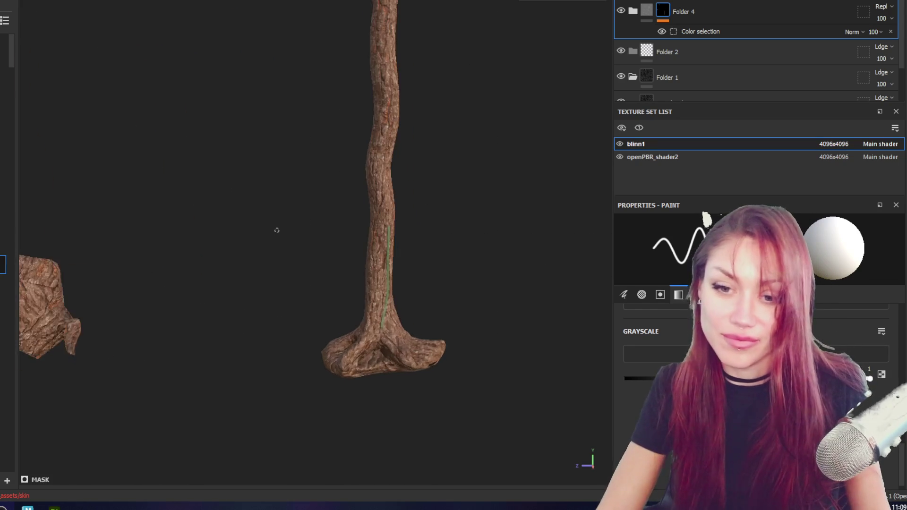
pyautogui.scroll(2, 409, 271)
pyautogui.scroll(2, 409, 269)
# - Remove the Color selection effect from Folder 4's mask after framing the trunk base
pyautogui.moveTo(420, 257); pyautogui.dragTo(369, 180, button='middle')
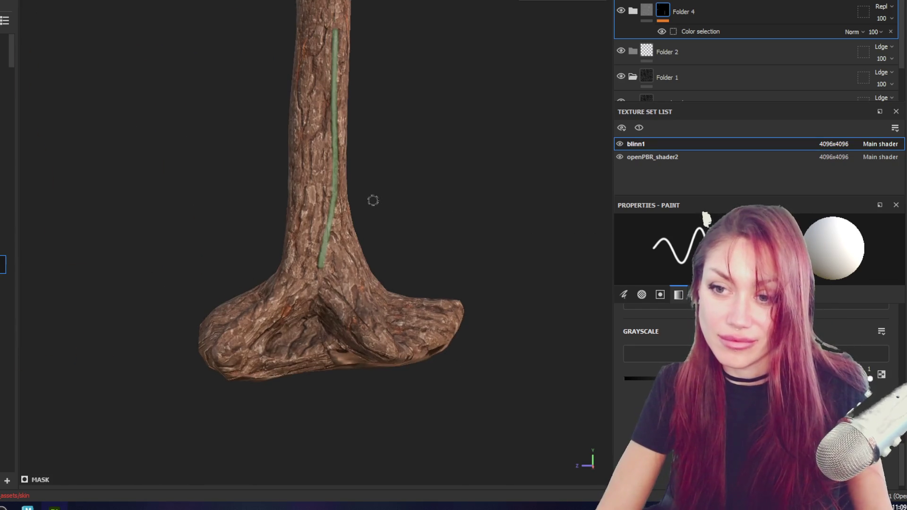
pyautogui.moveTo(386, 259); pyautogui.dragTo(317, 203, button='middle')
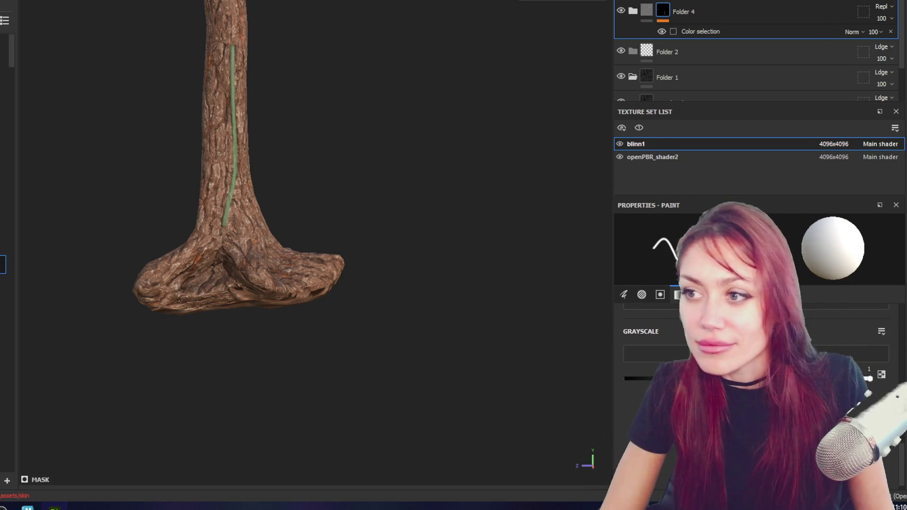
pyautogui.rightClick(663, 11)
pyautogui.click(672, 23)
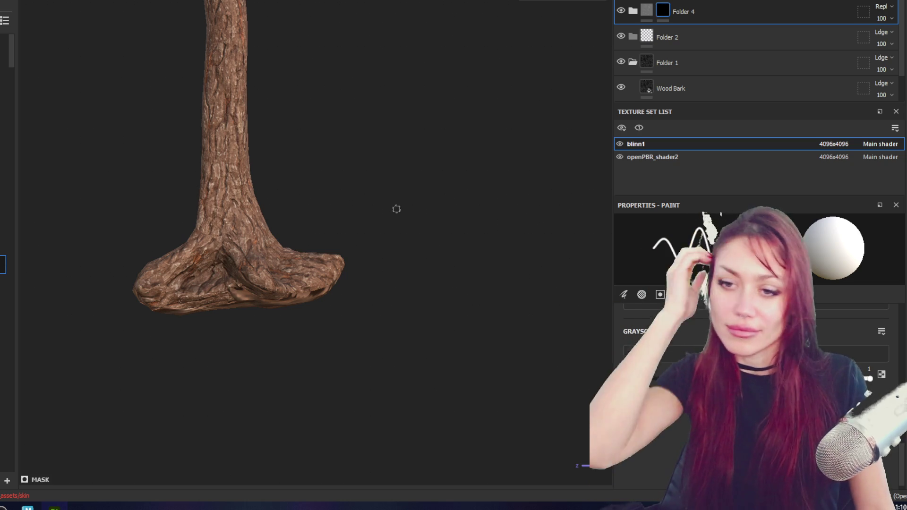
pyautogui.scroll(-5, 396, 209)
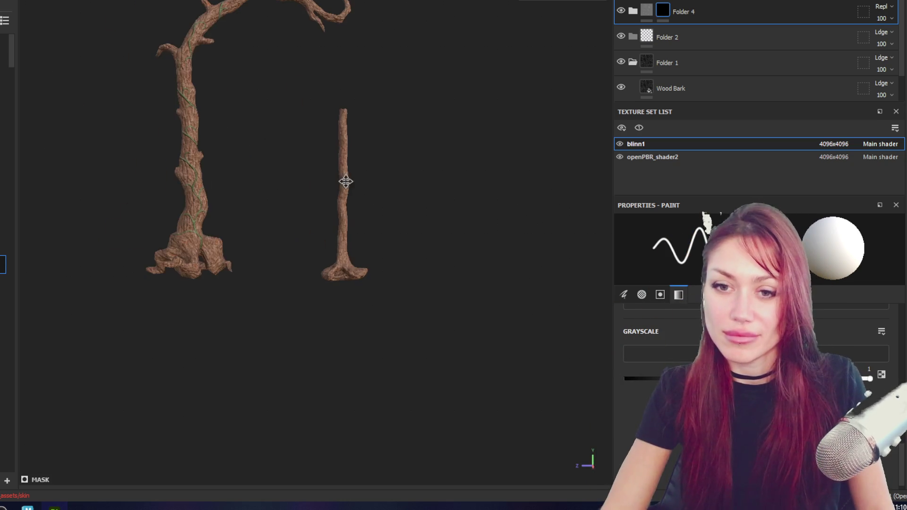
pyautogui.scroll(2, 346, 181)
pyautogui.scroll(3, 366, 90)
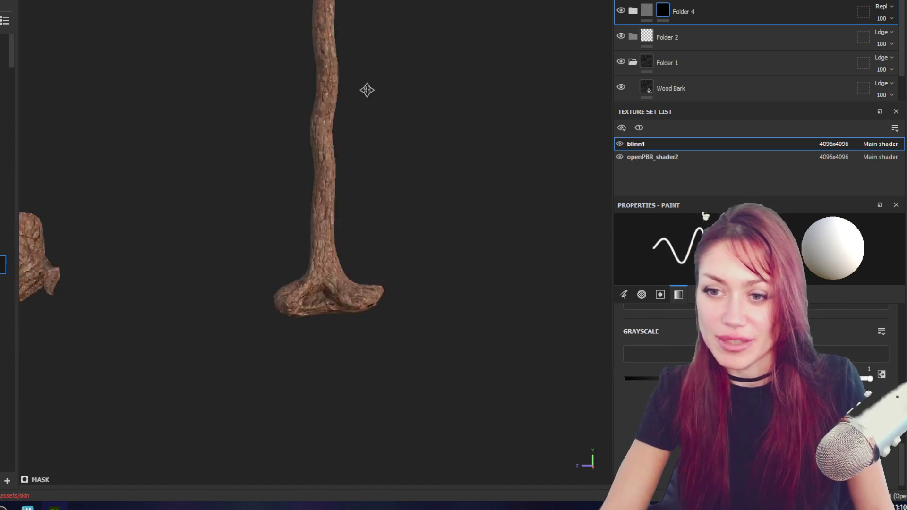
# - Paint darkening into Folder 4's mask around the right trunk's flared base and roots from all sides
pyautogui.keyDown('alt'); pyautogui.moveTo(366, 90); pyautogui.dragTo(296, 248); pyautogui.keyUp('alt')
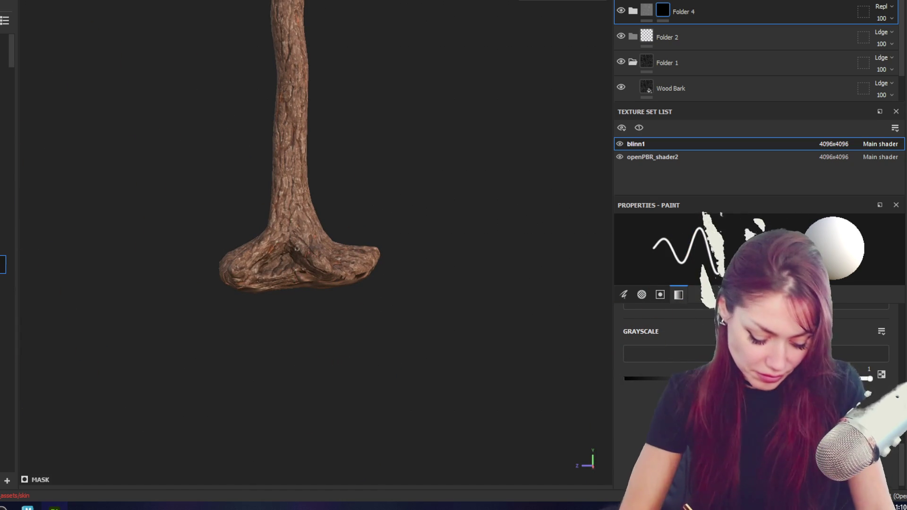
pyautogui.keyDown('alt'); pyautogui.moveTo(362, 178); pyautogui.dragTo(371, 158); pyautogui.keyUp('alt')
pyautogui.keyDown('alt'); pyautogui.moveTo(316, 151); pyautogui.dragTo(381, 77); pyautogui.keyUp('alt')
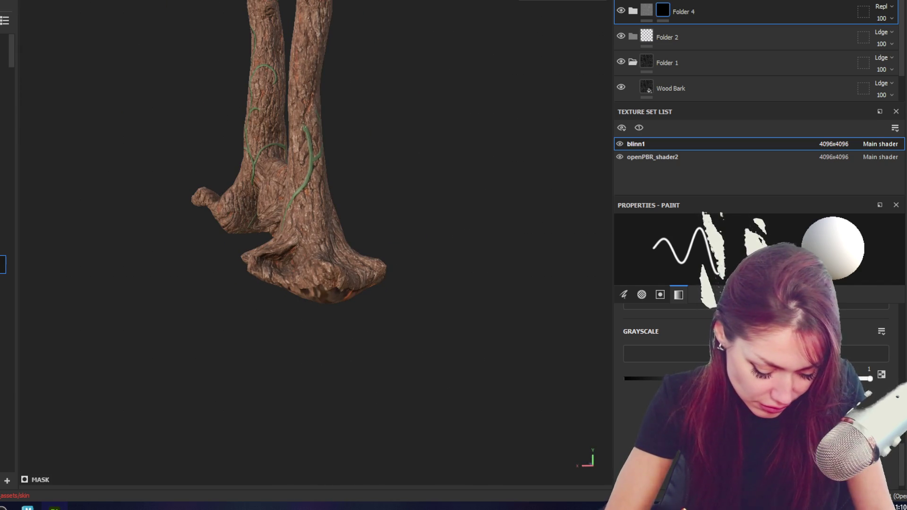
pyautogui.moveTo(350, 16)
pyautogui.keyDown('alt'); pyautogui.mouseDown()
pyautogui.moveTo(510, 25)
pyautogui.moveTo(342, 75)
pyautogui.moveTo(342, 90)
pyautogui.moveTo(399, 55)
pyautogui.mouseUp(); pyautogui.keyUp('alt')
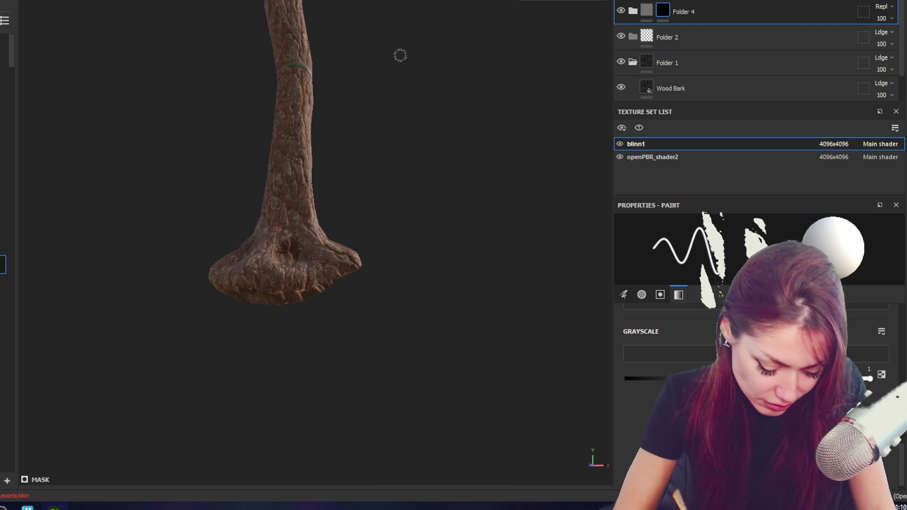
pyautogui.keyDown('alt'); pyautogui.moveTo(397, 95); pyautogui.dragTo(305, 82); pyautogui.keyUp('alt')
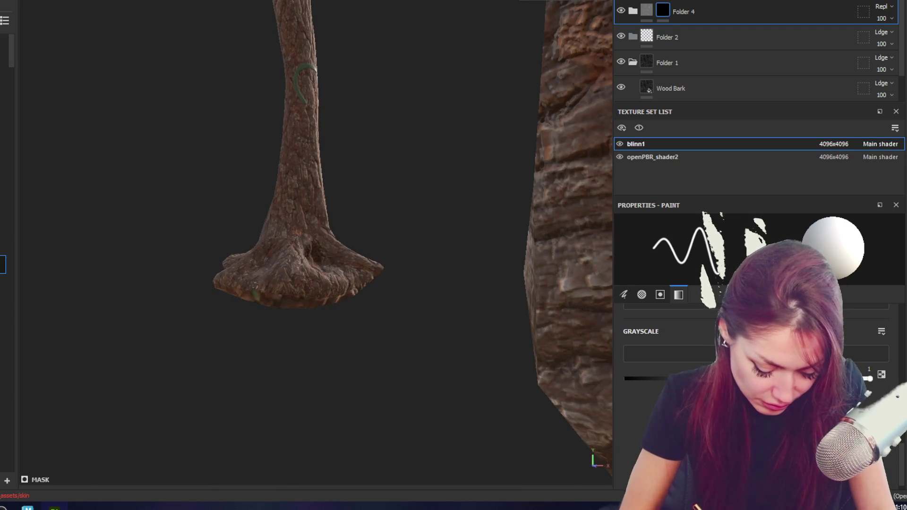
pyautogui.moveTo(296, 137)
pyautogui.keyDown('alt'); pyautogui.mouseDown()
pyautogui.moveTo(470, 163)
pyautogui.moveTo(256, 182)
pyautogui.moveTo(373, 195)
pyautogui.moveTo(285, 231)
pyautogui.moveTo(535, 168)
pyautogui.mouseUp(); pyautogui.keyUp('alt')
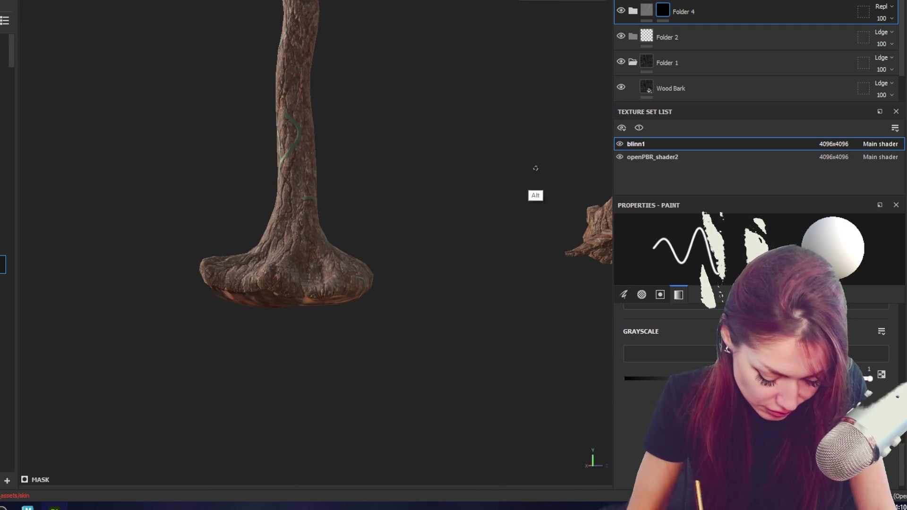
pyautogui.moveTo(364, 204)
pyautogui.keyDown('alt'); pyautogui.mouseDown()
pyautogui.moveTo(490, 229)
pyautogui.moveTo(429, 140)
pyautogui.moveTo(378, 188)
pyautogui.moveTo(430, 232)
pyautogui.moveTo(321, 195)
pyautogui.mouseUp(); pyautogui.keyUp('alt')
pyautogui.keyDown('alt'); pyautogui.moveTo(419, 141); pyautogui.dragTo(347, 217); pyautogui.keyUp('alt')
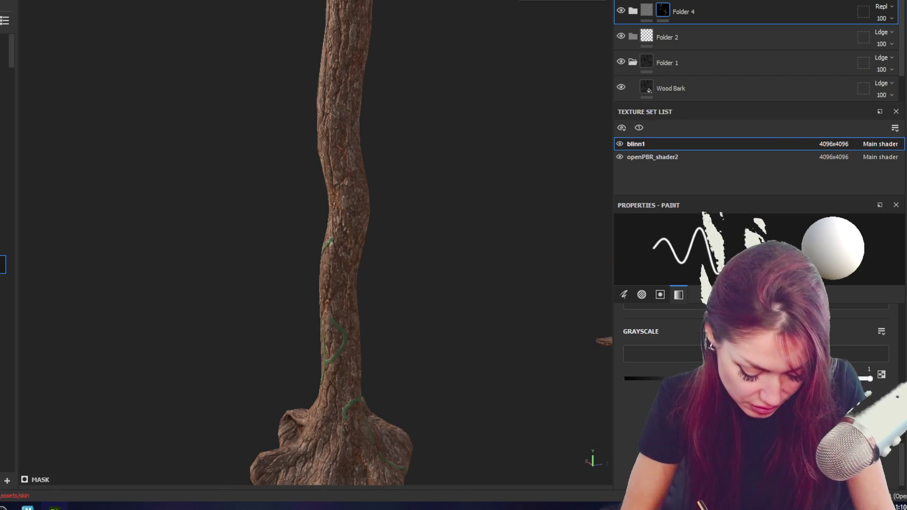
# - Continue painting the mask around the right trunk's base and across to the left trunk
pyautogui.keyDown('alt'); pyautogui.moveTo(441, 149); pyautogui.dragTo(343, 197); pyautogui.keyUp('alt')
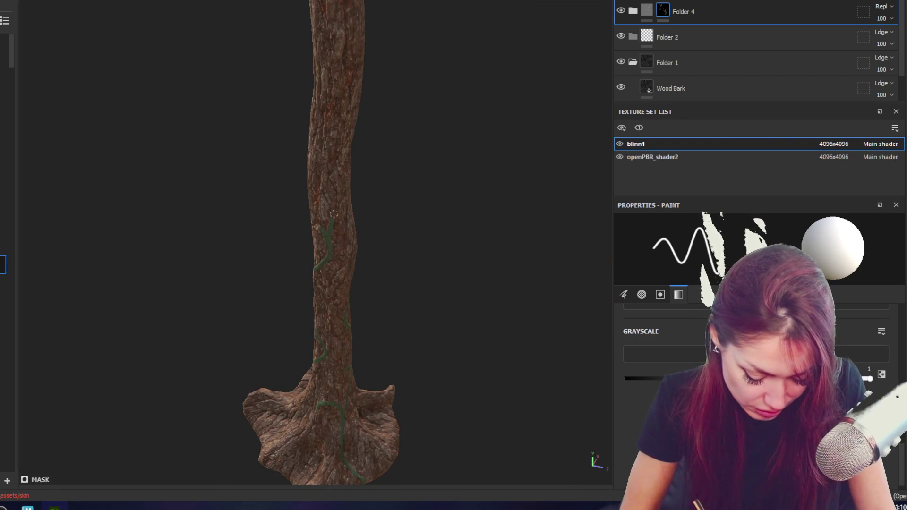
pyautogui.moveTo(443, 71)
pyautogui.keyDown('alt'); pyautogui.mouseDown()
pyautogui.moveTo(403, 61)
pyautogui.moveTo(492, 54)
pyautogui.moveTo(463, 114)
pyautogui.moveTo(360, 171)
pyautogui.mouseUp(); pyautogui.keyUp('alt')
pyautogui.moveTo(370, 203)
pyautogui.keyDown('alt'); pyautogui.mouseDown()
pyautogui.moveTo(516, 173)
pyautogui.moveTo(596, 197)
pyautogui.moveTo(538, 188)
pyautogui.moveTo(380, 212)
pyautogui.moveTo(360, 123)
pyautogui.mouseUp(); pyautogui.keyUp('alt')
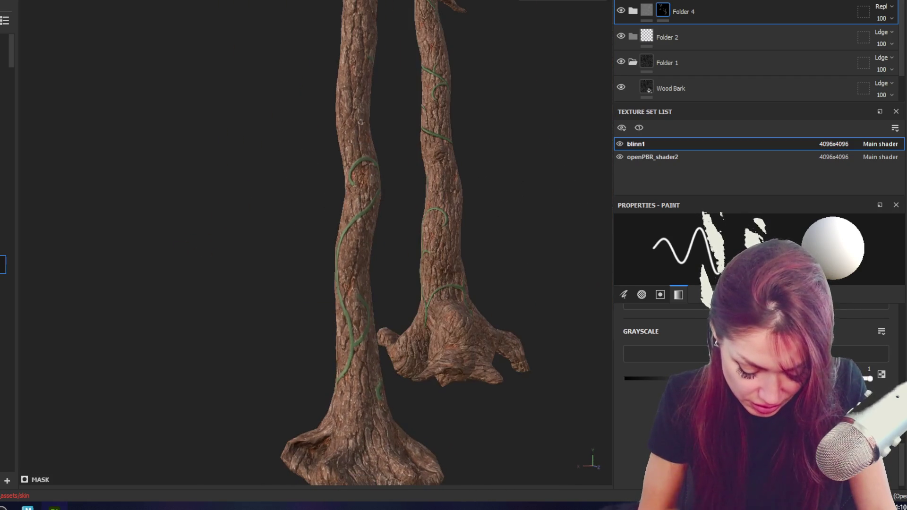
pyautogui.moveTo(454, 8)
pyautogui.keyDown('alt'); pyautogui.mouseDown()
pyautogui.moveTo(425, 142)
pyautogui.moveTo(371, 310)
pyautogui.moveTo(477, 194)
pyautogui.moveTo(376, 241)
pyautogui.mouseUp(); pyautogui.keyUp('alt')
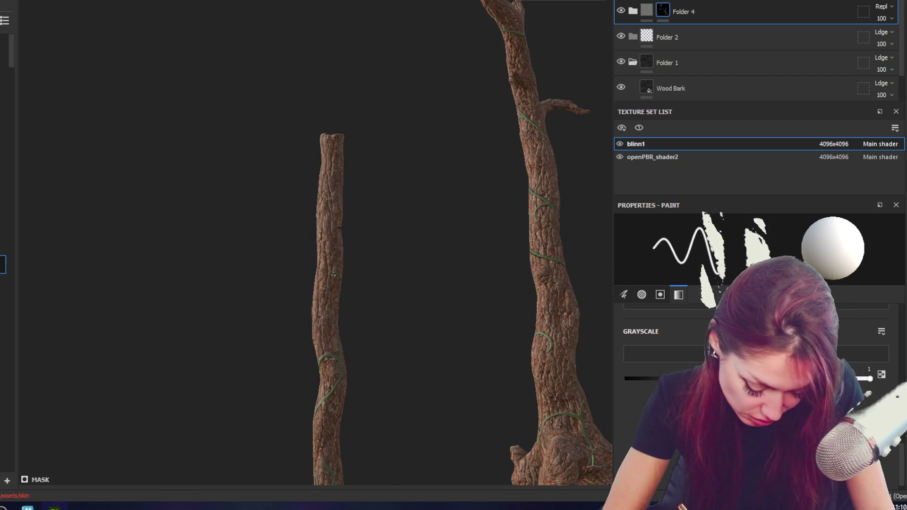
pyautogui.keyDown('alt'); pyautogui.moveTo(361, 207); pyautogui.dragTo(557, 208); pyautogui.keyUp('alt')
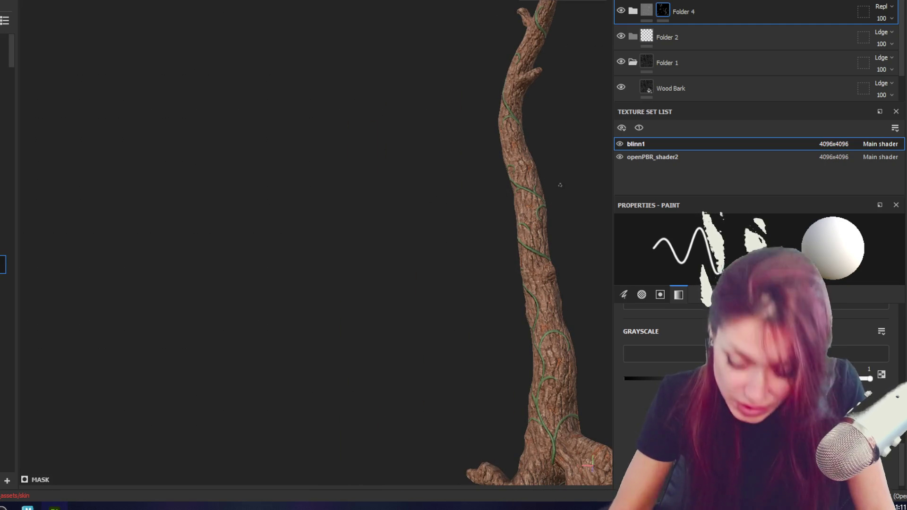
pyautogui.moveTo(538, 177)
pyautogui.keyDown('alt'); pyautogui.mouseDown()
pyautogui.moveTo(168, 50)
pyautogui.moveTo(388, 192)
pyautogui.mouseUp(); pyautogui.keyUp('alt')
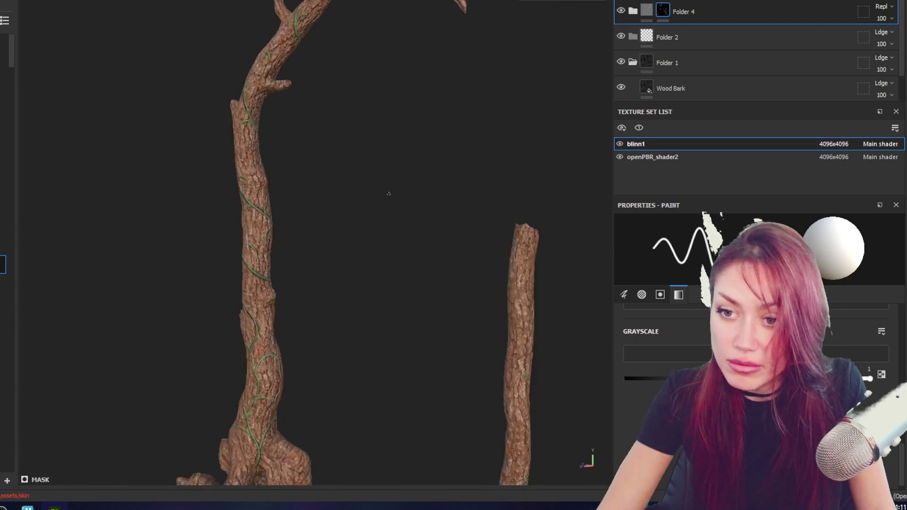
pyautogui.keyDown('alt'); pyautogui.moveTo(388, 193); pyautogui.dragTo(269, 97, button='middle'); pyautogui.keyUp('alt')
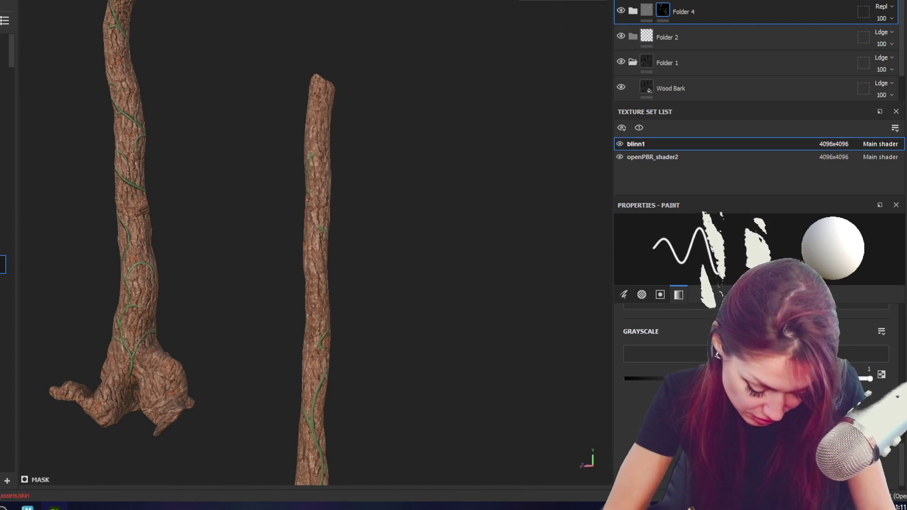
# - Paint the mask along both trunks at full height, then set the grayscale paint value to 0 (black)
pyautogui.keyDown('alt'); pyautogui.moveTo(359, 212); pyautogui.dragTo(305, 184); pyautogui.keyUp('alt')
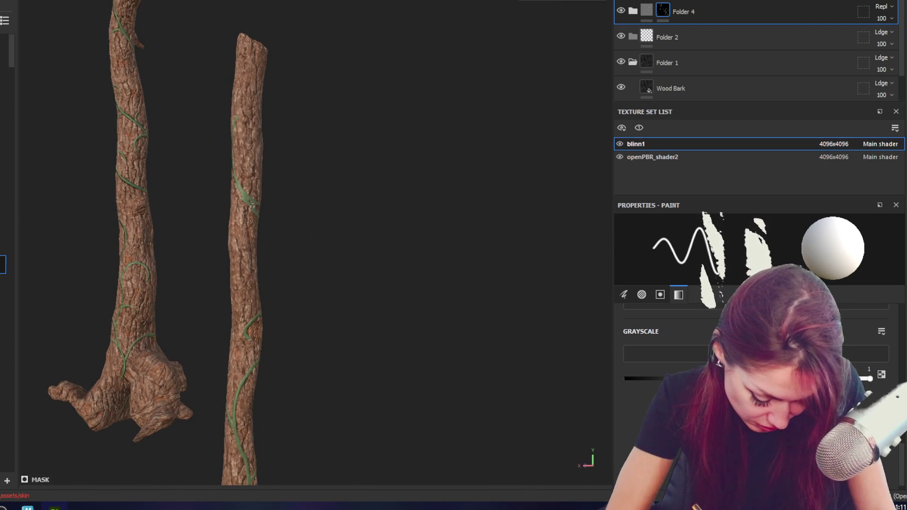
pyautogui.keyDown('alt'); pyautogui.moveTo(265, 208); pyautogui.dragTo(435, 184); pyautogui.keyUp('alt')
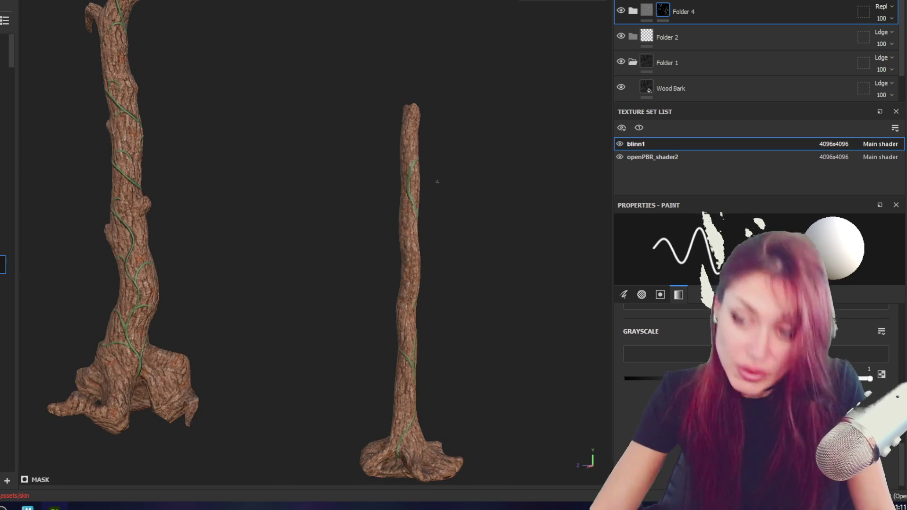
pyautogui.scroll(2, 436, 182)
pyautogui.keyDown('alt'); pyautogui.moveTo(464, 248); pyautogui.dragTo(304, 187, button='middle'); pyautogui.keyUp('alt')
pyautogui.keyDown('alt'); pyautogui.moveTo(304, 186); pyautogui.dragTo(233, 157); pyautogui.keyUp('alt')
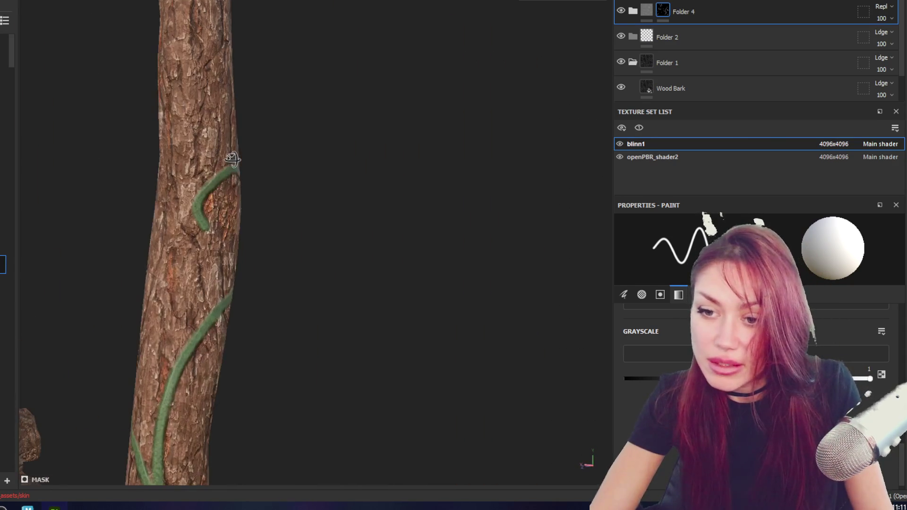
pyautogui.moveTo(523, 255)
pyautogui.keyDown('alt'); pyautogui.mouseDown()
pyautogui.moveTo(347, 162)
pyautogui.moveTo(394, 169)
pyautogui.moveTo(391, 190)
pyautogui.moveTo(199, 170)
pyautogui.mouseUp(); pyautogui.keyUp('alt')
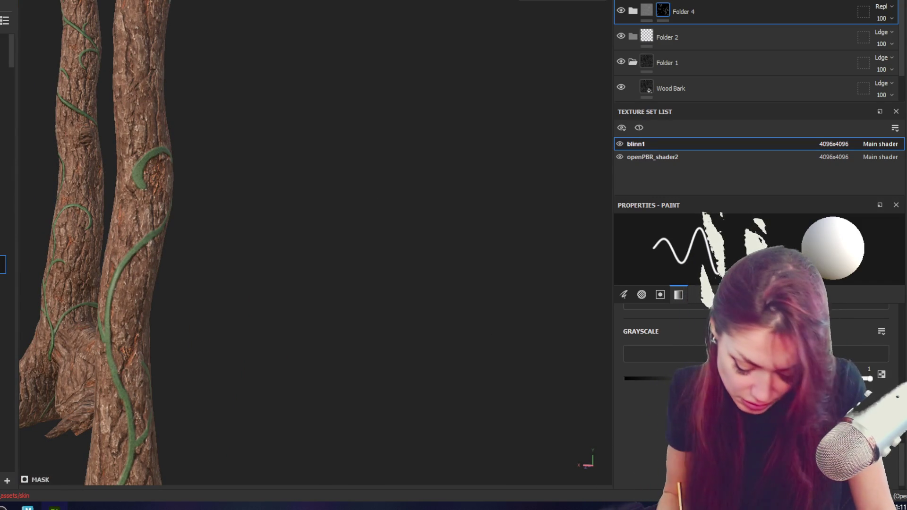
pyautogui.moveTo(868, 379); pyautogui.dragTo(626, 378)
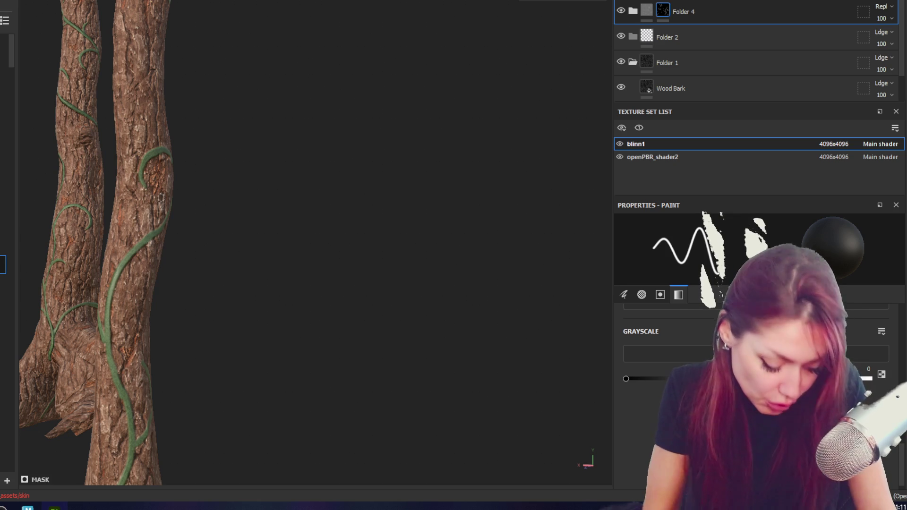
# - Paint vine back into Folder 4's mask along both trunks viewed side by side
pyautogui.keyDown('alt'); pyautogui.moveTo(156, 227); pyautogui.dragTo(90, 153); pyautogui.keyUp('alt')
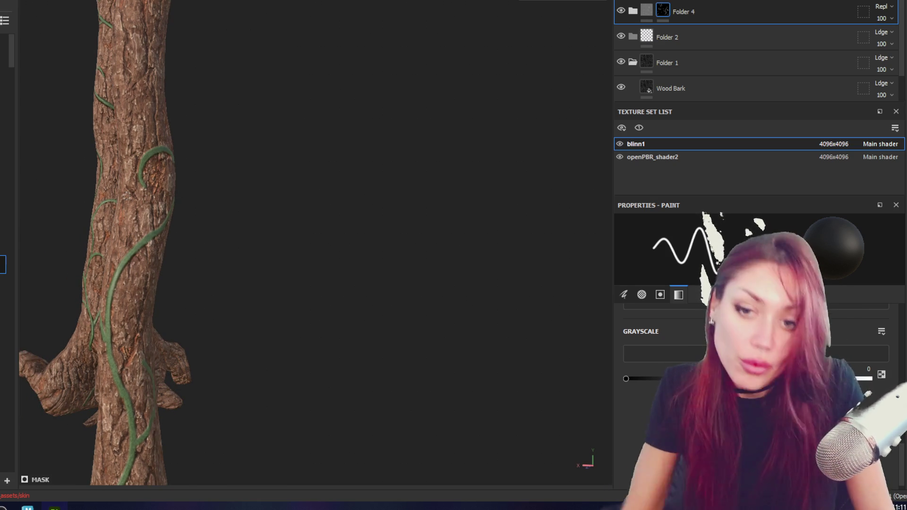
pyautogui.moveTo(222, 191)
pyautogui.keyDown('alt'); pyautogui.mouseDown()
pyautogui.moveTo(367, 274)
pyautogui.moveTo(419, 397)
pyautogui.mouseUp(); pyautogui.keyUp('alt')
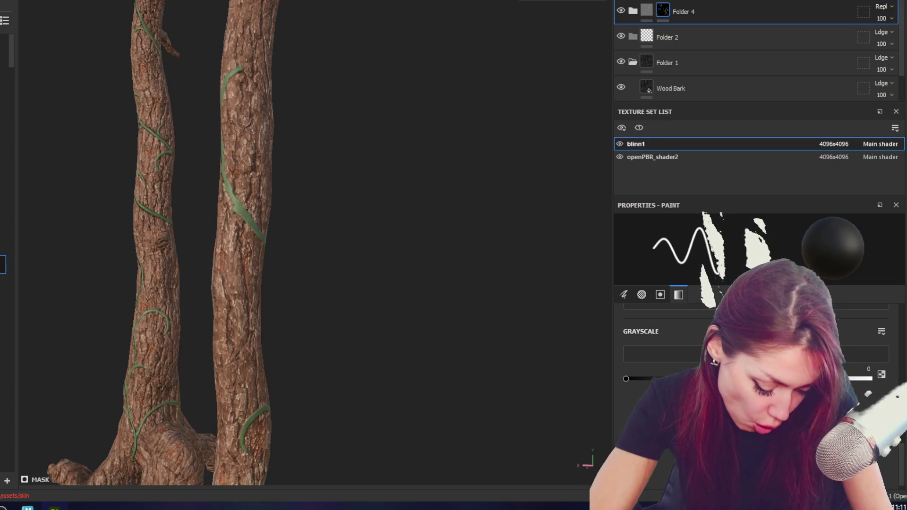
pyautogui.moveTo(241, 200)
pyautogui.keyDown('alt'); pyautogui.mouseDown()
pyautogui.moveTo(259, 194)
pyautogui.moveTo(382, 245)
pyautogui.moveTo(196, 156)
pyautogui.moveTo(213, 164)
pyautogui.mouseUp(); pyautogui.keyUp('alt')
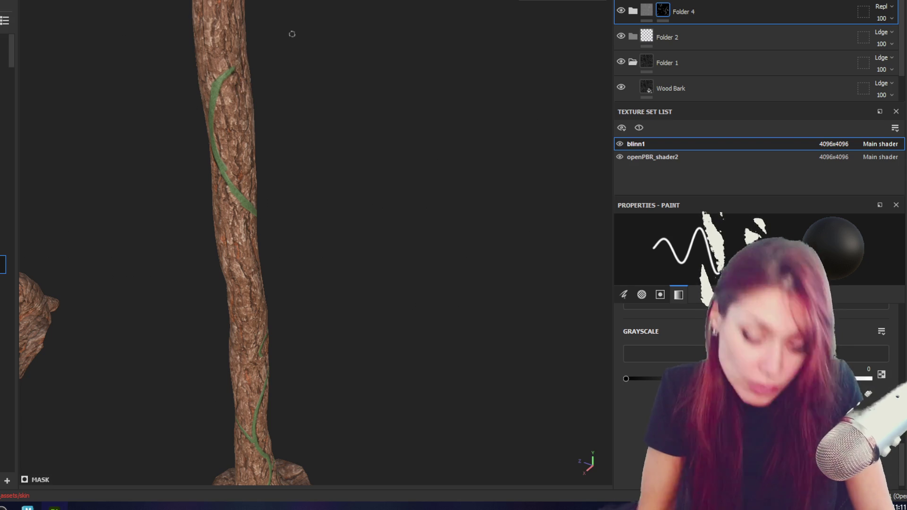
pyautogui.keyDown('alt'); pyautogui.moveTo(277, 19); pyautogui.dragTo(287, 21); pyautogui.keyUp('alt')
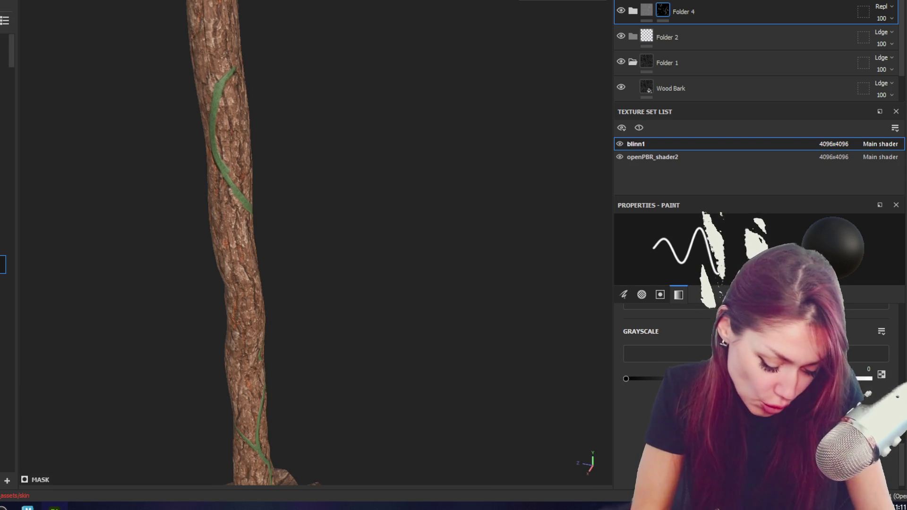
pyautogui.moveTo(253, 62)
pyautogui.keyDown('alt'); pyautogui.mouseDown()
pyautogui.moveTo(496, 25)
pyautogui.moveTo(569, 101)
pyautogui.moveTo(360, 165)
pyautogui.moveTo(496, 219)
pyautogui.moveTo(539, 215)
pyautogui.moveTo(256, 176)
pyautogui.mouseUp(); pyautogui.keyUp('alt')
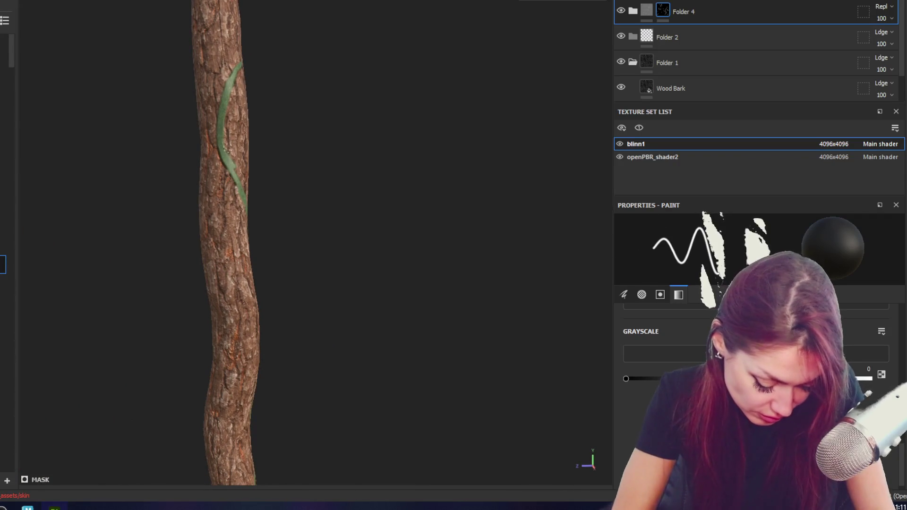
pyautogui.moveTo(319, 106)
pyautogui.keyDown('alt'); pyautogui.mouseDown()
pyautogui.moveTo(178, 85)
pyautogui.moveTo(284, 213)
pyautogui.mouseUp(); pyautogui.keyUp('alt')
pyautogui.moveTo(265, 247)
pyautogui.keyDown('alt'); pyautogui.mouseDown()
pyautogui.moveTo(298, 197)
pyautogui.moveTo(381, 227)
pyautogui.moveTo(211, 248)
pyautogui.mouseUp(); pyautogui.keyUp('alt')
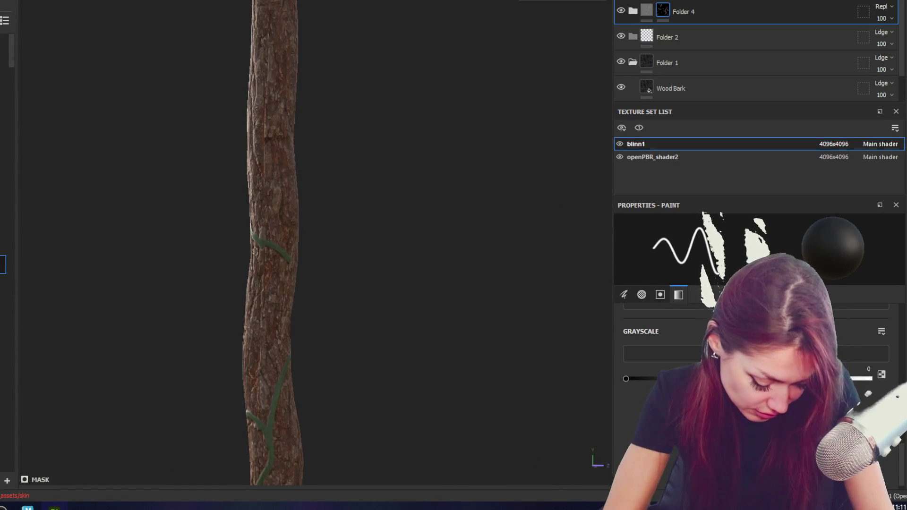
pyautogui.moveTo(319, 226)
pyautogui.keyDown('alt'); pyautogui.mouseDown()
pyautogui.moveTo(247, 194)
pyautogui.moveTo(304, 244)
pyautogui.moveTo(111, 172)
pyautogui.moveTo(376, 201)
pyautogui.moveTo(330, 206)
pyautogui.moveTo(508, 173)
pyautogui.moveTo(388, 204)
pyautogui.mouseUp(); pyautogui.keyUp('alt')
pyautogui.moveTo(499, 340)
pyautogui.keyDown('alt'); pyautogui.mouseDown()
pyautogui.moveTo(434, 327)
pyautogui.moveTo(298, 272)
pyautogui.mouseUp(); pyautogui.keyUp('alt')
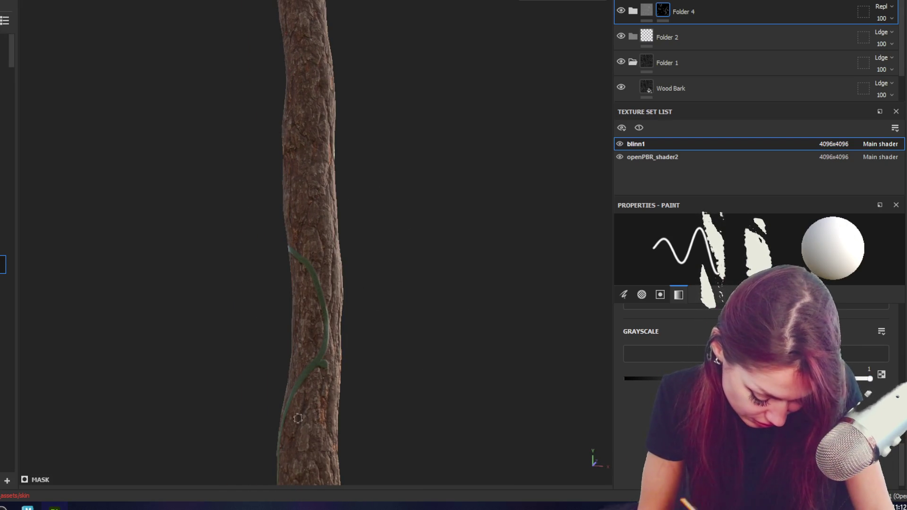
# - Switch to black with X and erase vine segments wrapping the lower trunk and branch stub
pyautogui.press('x')
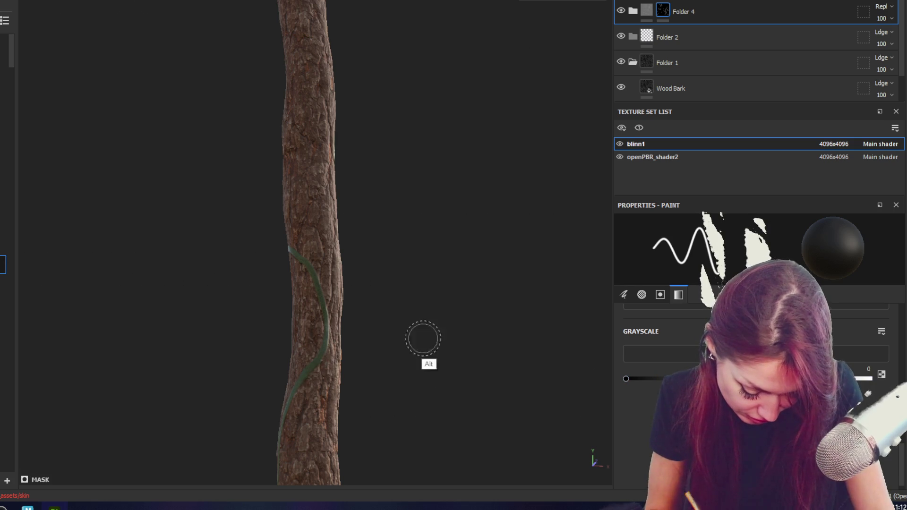
pyautogui.keyDown('alt'); pyautogui.moveTo(423, 338); pyautogui.dragTo(276, 275); pyautogui.keyUp('alt')
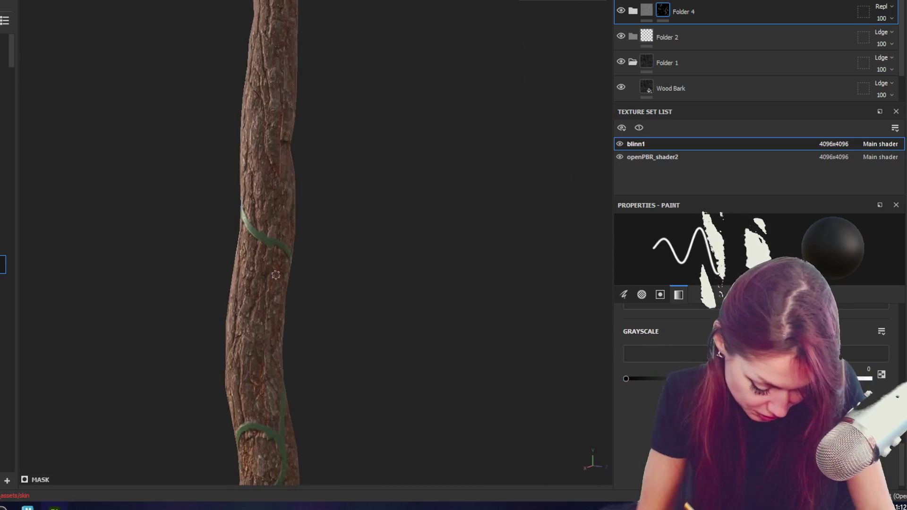
pyautogui.keyDown('alt'); pyautogui.moveTo(345, 321); pyautogui.dragTo(393, 330); pyautogui.keyUp('alt')
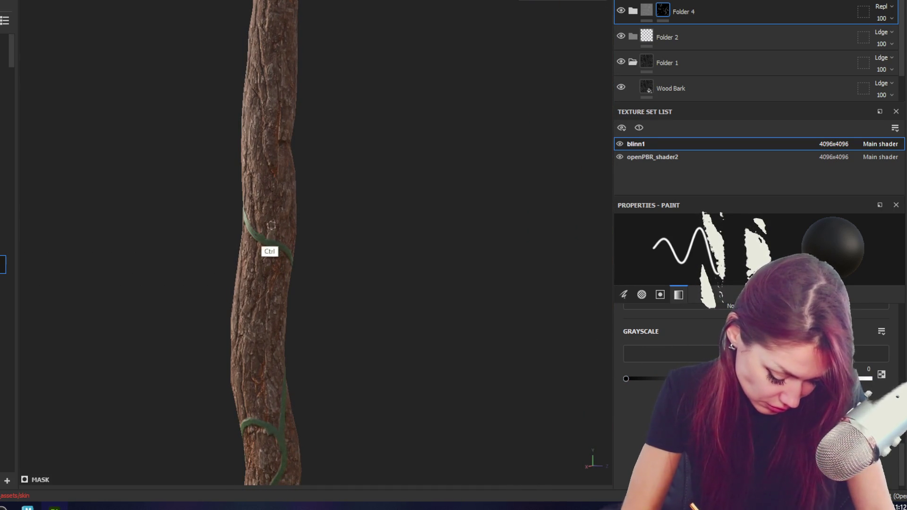
pyautogui.keyDown('alt'); pyautogui.moveTo(270, 233); pyautogui.dragTo(304, 300); pyautogui.keyUp('alt')
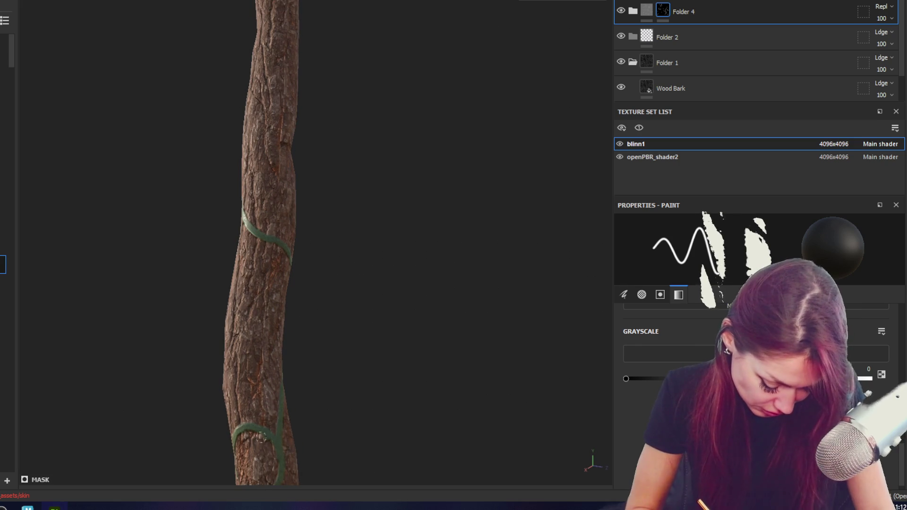
pyautogui.keyDown('alt'); pyautogui.moveTo(375, 441); pyautogui.dragTo(548, 387); pyautogui.keyUp('alt')
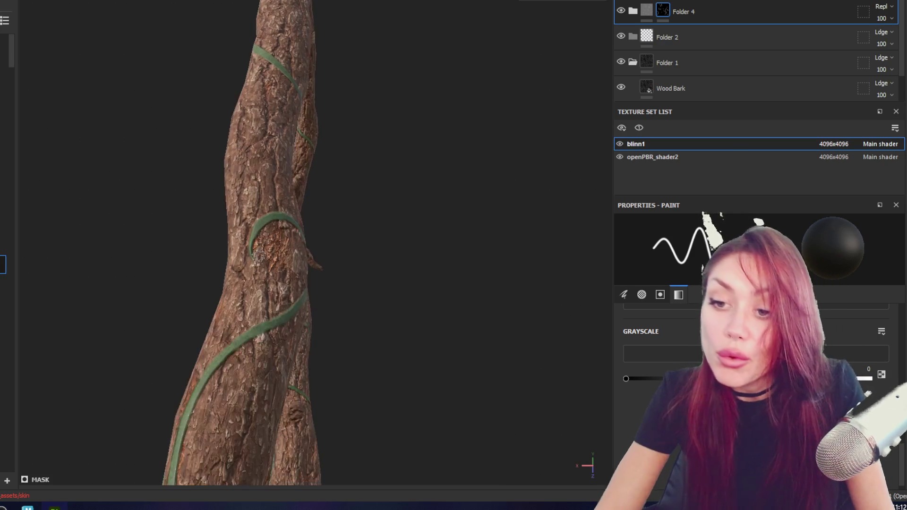
pyautogui.moveTo(258, 257)
pyautogui.keyDown('alt'); pyautogui.mouseDown()
pyautogui.moveTo(271, 281)
pyautogui.moveTo(311, 259)
pyautogui.moveTo(274, 268)
pyautogui.moveTo(262, 280)
pyautogui.moveTo(273, 262)
pyautogui.mouseUp(); pyautogui.keyUp('alt')
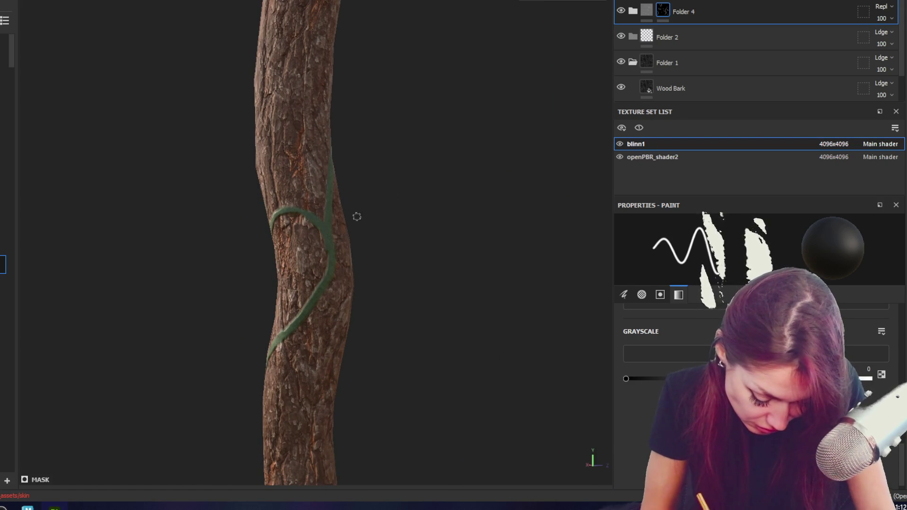
# - Toggle the grayscale value white then black and keep hiding vine near the root flare
pyautogui.click(865, 378)
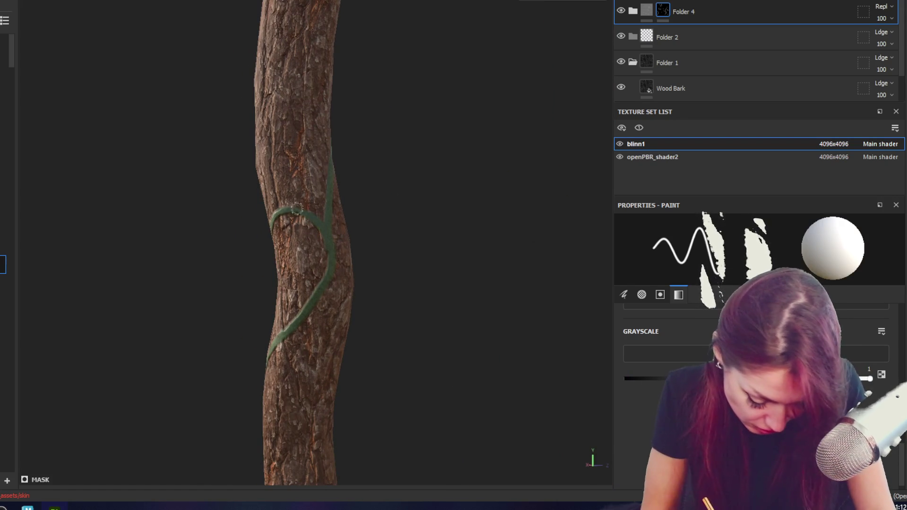
pyautogui.click(650, 376)
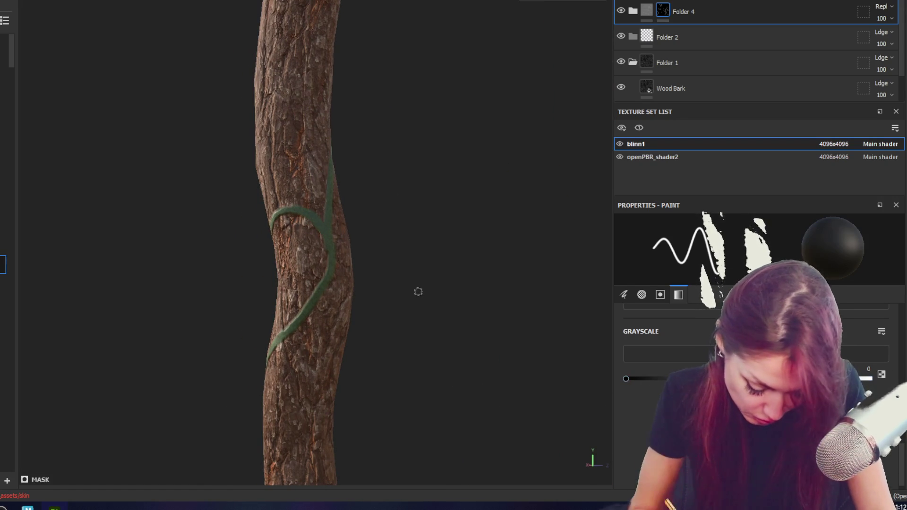
pyautogui.keyDown('alt'); pyautogui.moveTo(418, 290); pyautogui.dragTo(257, 166); pyautogui.keyUp('alt')
pyautogui.moveTo(363, 255)
pyautogui.keyDown('alt'); pyautogui.mouseDown()
pyautogui.moveTo(512, 208)
pyautogui.moveTo(359, 269)
pyautogui.moveTo(327, 329)
pyautogui.moveTo(488, 348)
pyautogui.moveTo(454, 333)
pyautogui.mouseUp(); pyautogui.keyUp('alt')
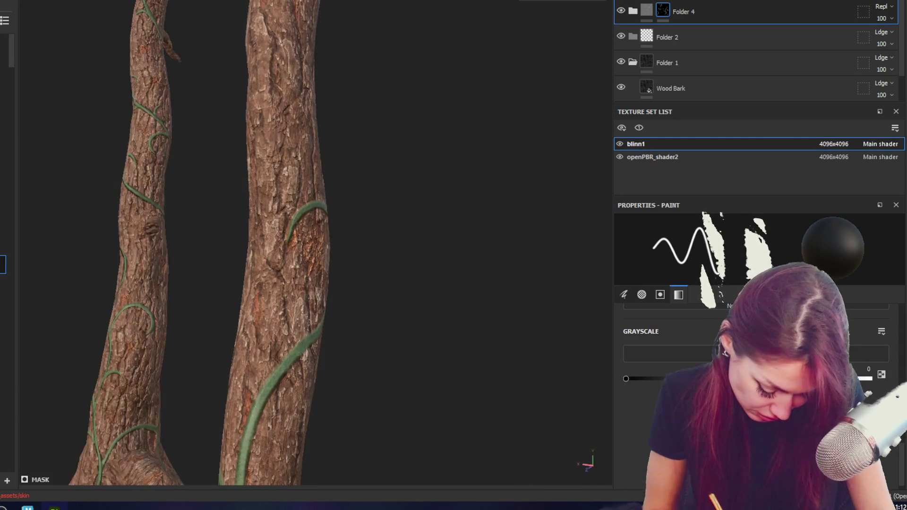
pyautogui.keyDown('alt'); pyautogui.moveTo(371, 322); pyautogui.dragTo(347, 234); pyautogui.keyUp('alt')
pyautogui.keyDown('alt'); pyautogui.moveTo(362, 143); pyautogui.dragTo(397, 149); pyautogui.keyUp('alt')
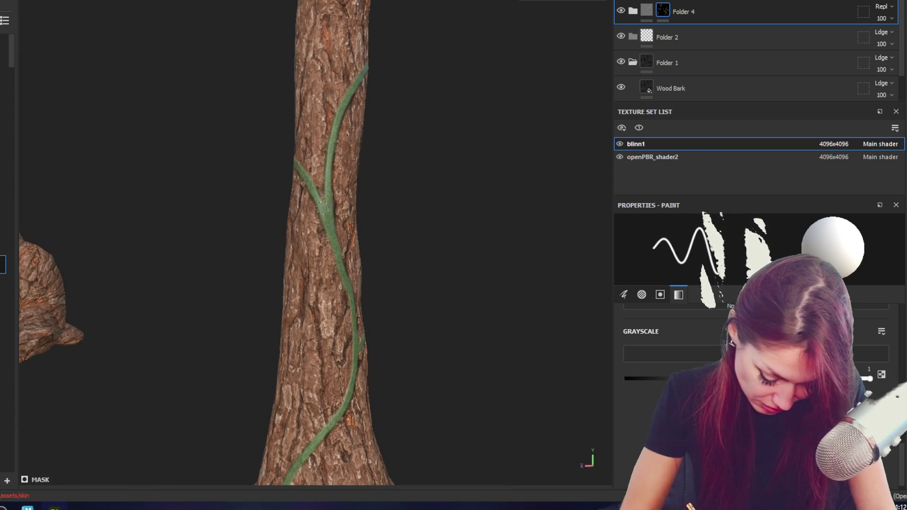
pyautogui.moveTo(390, 250)
pyautogui.keyDown('alt'); pyautogui.mouseDown()
pyautogui.moveTo(577, 304)
pyautogui.moveTo(385, 305)
pyautogui.mouseUp(); pyautogui.keyUp('alt')
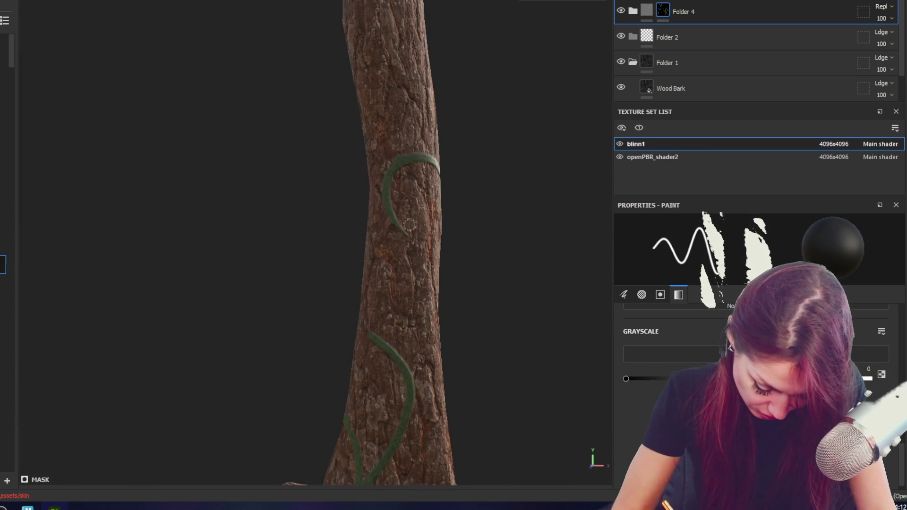
# - Erase further vine bands around the trunk, working down toward the flared base
pyautogui.moveTo(424, 228)
pyautogui.keyDown('alt'); pyautogui.mouseDown()
pyautogui.moveTo(593, 249)
pyautogui.moveTo(405, 322)
pyautogui.mouseUp(); pyautogui.keyUp('alt')
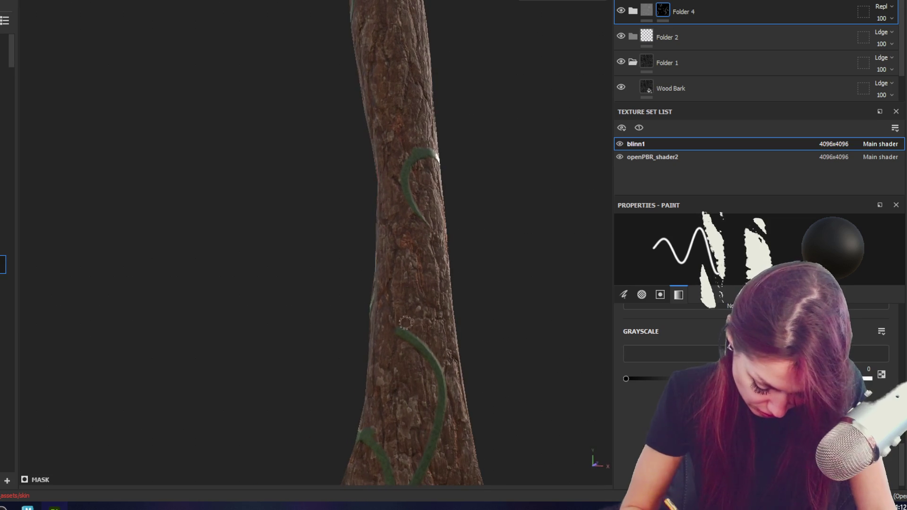
pyautogui.moveTo(449, 381)
pyautogui.keyDown('alt'); pyautogui.mouseDown()
pyautogui.moveTo(604, 397)
pyautogui.moveTo(443, 393)
pyautogui.moveTo(501, 329)
pyautogui.mouseUp(); pyautogui.keyUp('alt')
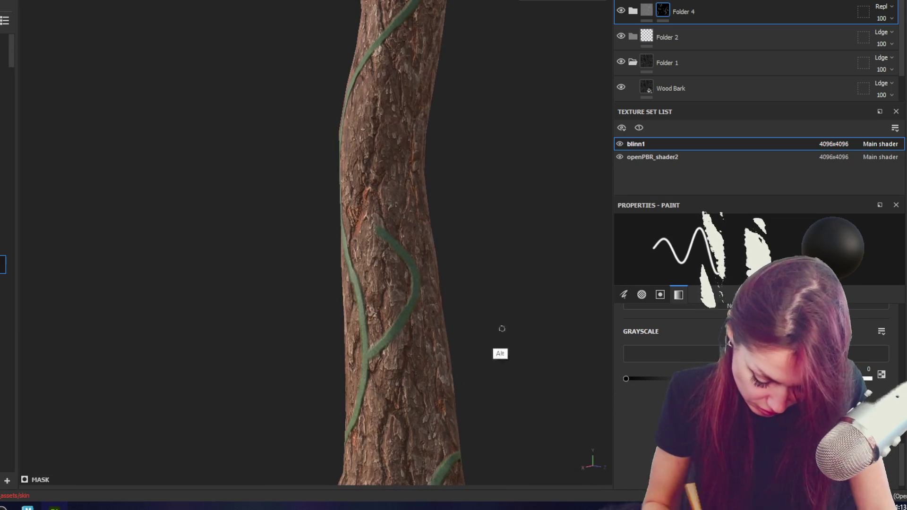
pyautogui.moveTo(409, 255)
pyautogui.keyDown('alt'); pyautogui.mouseDown()
pyautogui.moveTo(454, 314)
pyautogui.moveTo(593, 324)
pyautogui.moveTo(904, 290)
pyautogui.moveTo(525, 313)
pyautogui.moveTo(361, 300)
pyautogui.mouseUp(); pyautogui.keyUp('alt')
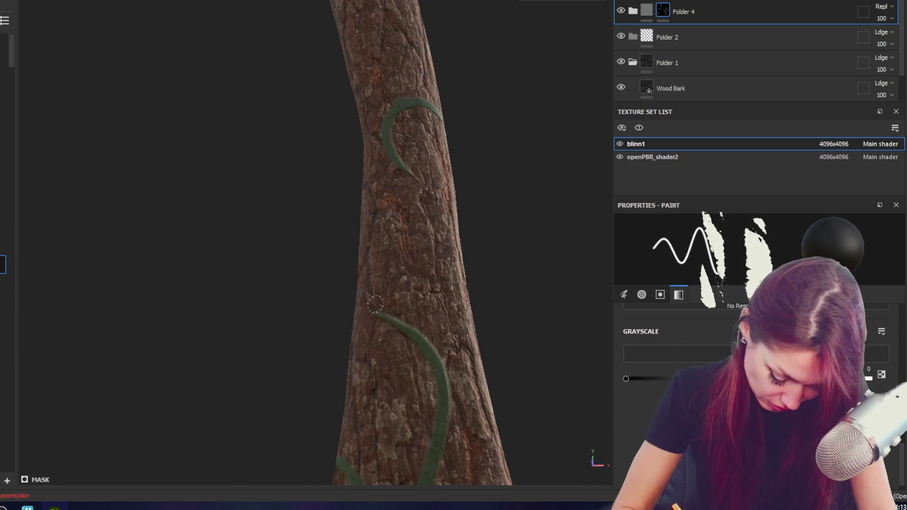
pyautogui.moveTo(459, 379)
pyautogui.keyDown('alt'); pyautogui.mouseDown()
pyautogui.moveTo(566, 361)
pyautogui.moveTo(581, 369)
pyautogui.moveTo(493, 372)
pyautogui.mouseUp(); pyautogui.keyUp('alt')
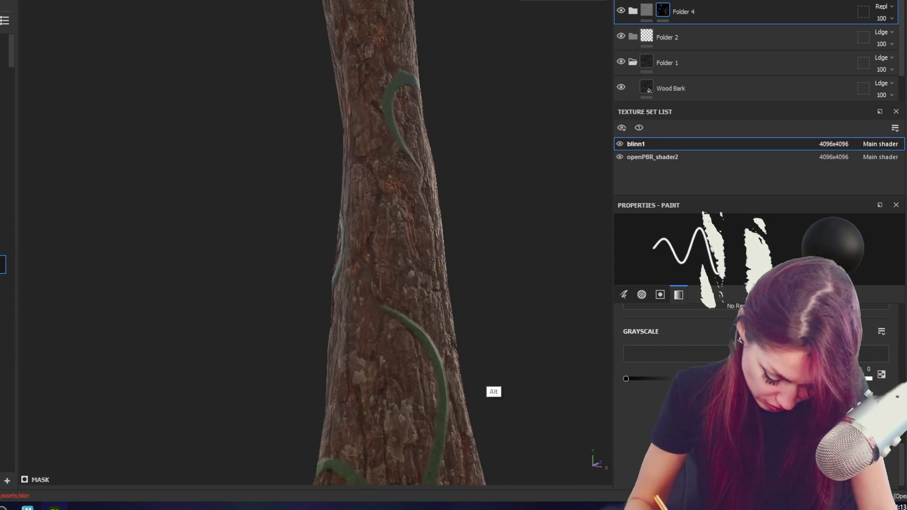
pyautogui.moveTo(358, 328)
pyautogui.keyDown('alt'); pyautogui.mouseDown()
pyautogui.moveTo(336, 234)
pyautogui.moveTo(470, 269)
pyautogui.moveTo(419, 260)
pyautogui.mouseUp(); pyautogui.keyUp('alt')
pyautogui.scroll(2, 419, 260)
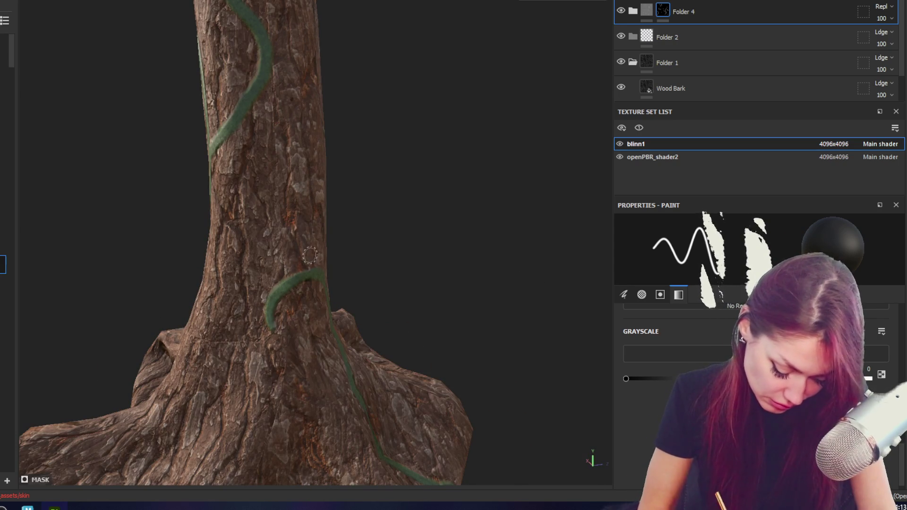
# - Paint vine back into the mask around the flared base, then pull back to view both finished trees
pyautogui.moveTo(300, 330)
pyautogui.keyDown('alt'); pyautogui.mouseDown()
pyautogui.moveTo(288, 317)
pyautogui.moveTo(296, 286)
pyautogui.mouseUp(); pyautogui.keyUp('alt')
pyautogui.moveTo(453, 270)
pyautogui.keyDown('alt'); pyautogui.mouseDown()
pyautogui.moveTo(449, 260)
pyautogui.moveTo(471, 248)
pyautogui.moveTo(310, 226)
pyautogui.moveTo(403, 209)
pyautogui.mouseUp(); pyautogui.keyUp('alt')
pyautogui.press('x')
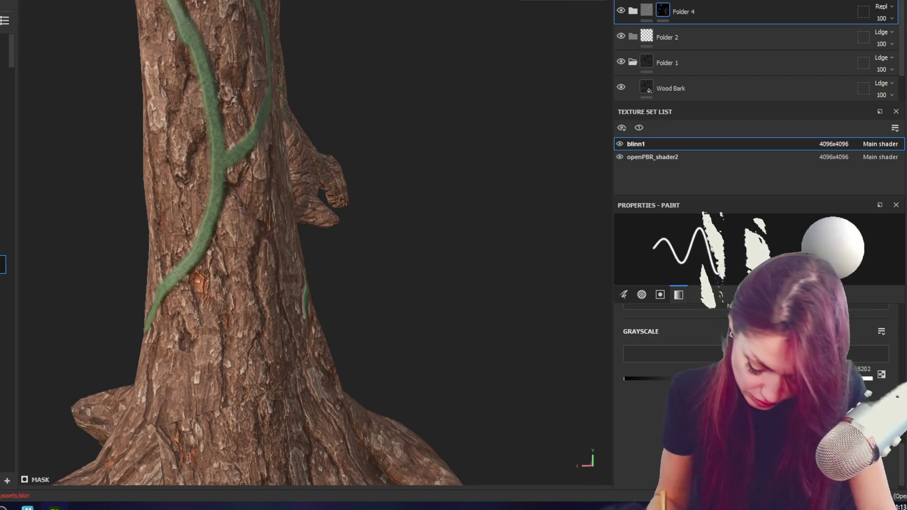
pyautogui.moveTo(361, 179)
pyautogui.keyDown('alt'); pyautogui.mouseDown()
pyautogui.moveTo(491, 112)
pyautogui.moveTo(531, 105)
pyautogui.moveTo(491, 90)
pyautogui.mouseUp(); pyautogui.keyUp('alt')
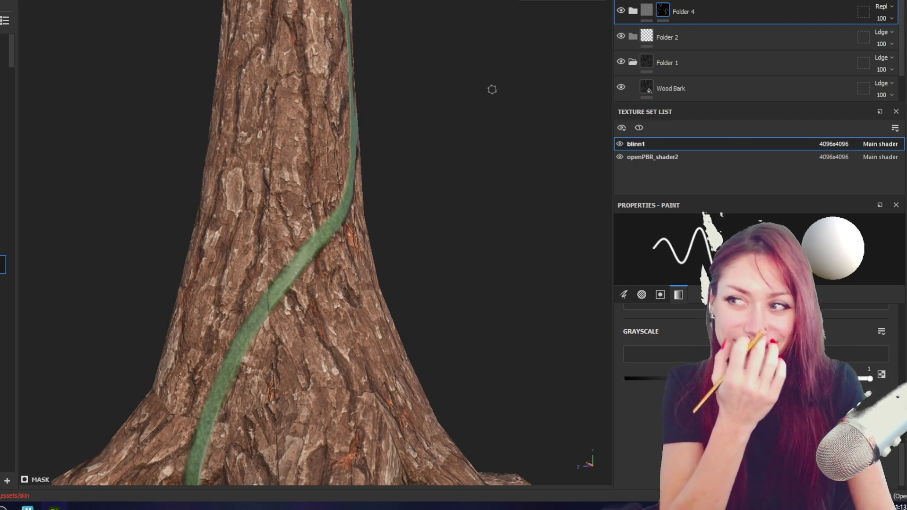
pyautogui.scroll(-5, 507, 254)
pyautogui.moveTo(508, 255)
pyautogui.keyDown('alt'); pyautogui.mouseDown()
pyautogui.moveTo(338, 112)
pyautogui.moveTo(314, 226)
pyautogui.moveTo(316, 114)
pyautogui.moveTo(441, 162)
pyautogui.moveTo(105, 142)
pyautogui.moveTo(433, 191)
pyautogui.moveTo(298, 134)
pyautogui.moveTo(390, 176)
pyautogui.mouseUp(); pyautogui.keyUp('alt')
pyautogui.moveTo(390, 176)
pyautogui.keyDown('alt'); pyautogui.mouseDown(button='right')
pyautogui.moveTo(401, 152)
pyautogui.moveTo(372, 157)
pyautogui.mouseUp(button='right'); pyautogui.keyUp('alt')
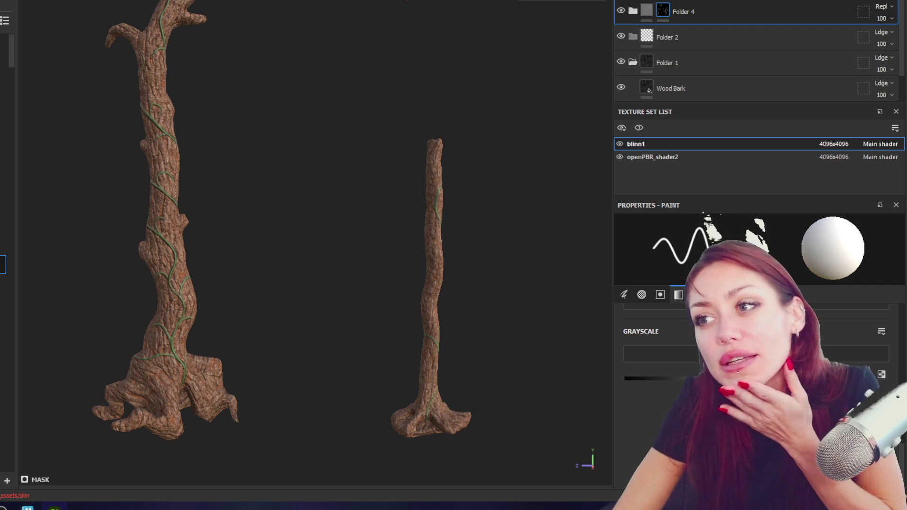
# - Switch to the openPBR_shader2 texture set and select its Basic Leaf vine layer
pyautogui.click(632, 11)
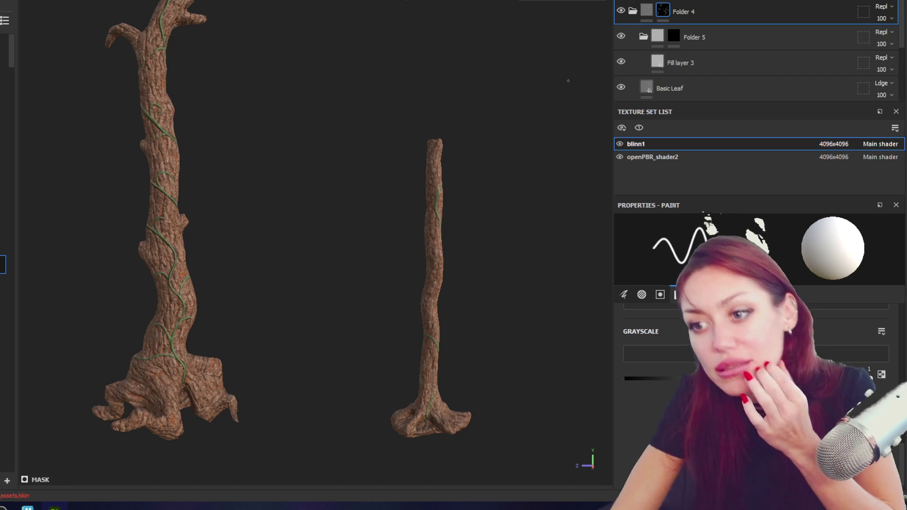
pyautogui.click(662, 158)
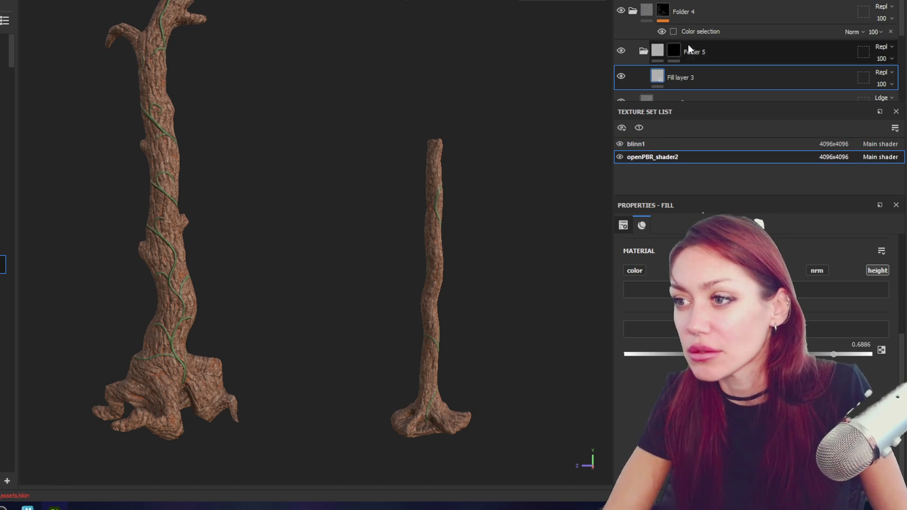
pyautogui.scroll(-2, 647, 52)
pyautogui.click(670, 43)
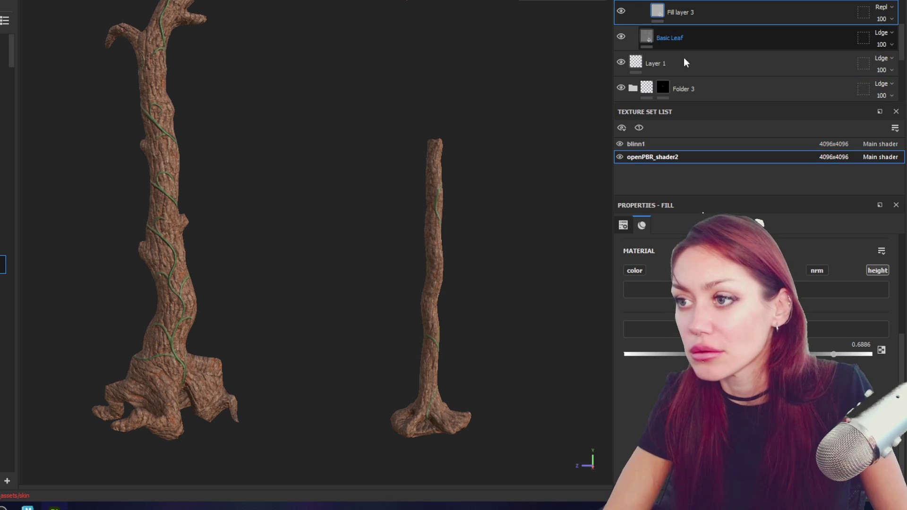
# - Group Basic Leaf into new Folder 6 with Ctrl+G and add a fill layer inside it
pyautogui.keyDown('alt'); pyautogui.moveTo(350, 162); pyautogui.dragTo(482, 237); pyautogui.keyUp('alt')
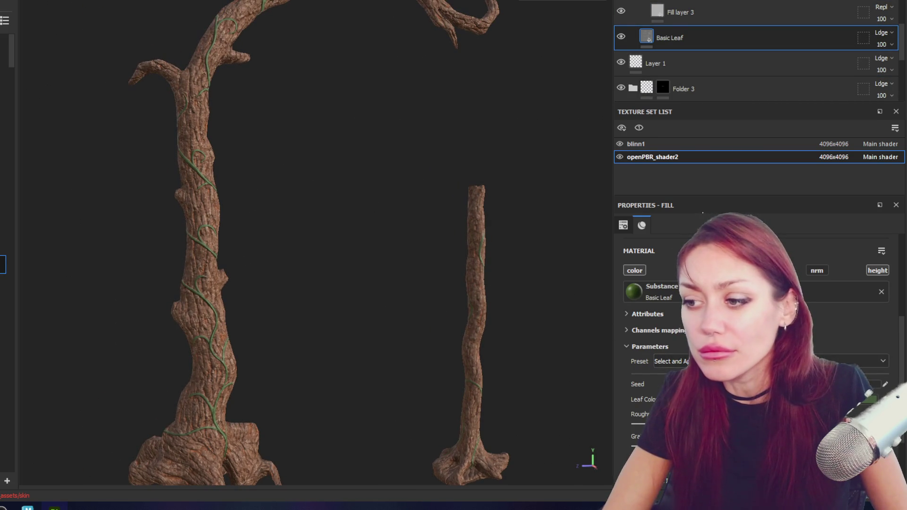
pyautogui.hotkey('ctrl', 'g')
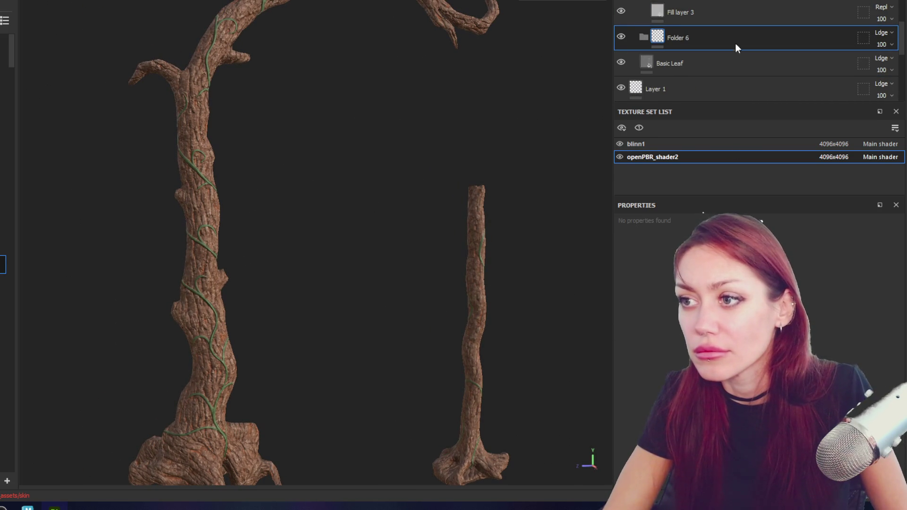
pyautogui.hotkey('ctrl', 'shift', 'f')
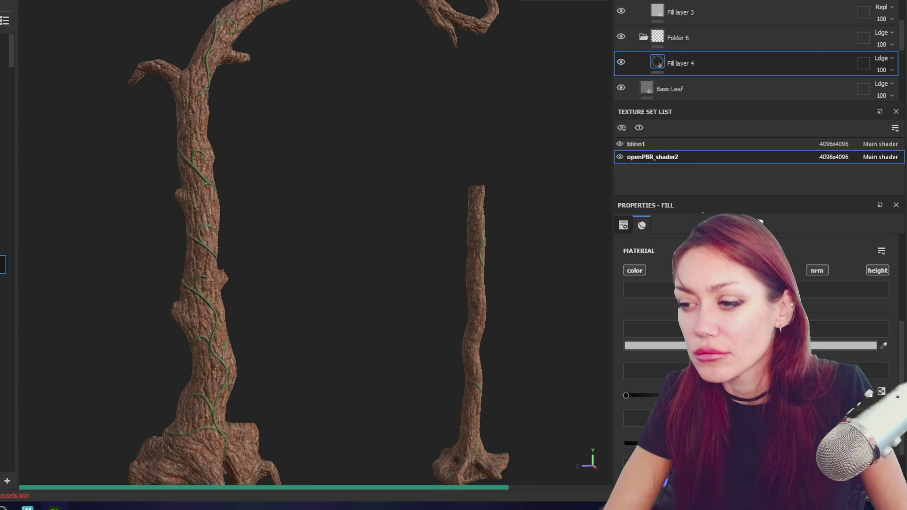
# - Set Fill layer 4's base color to a near-black in the colour picker
pyautogui.click(709, 344)
pyautogui.scroll(1, 709, 226)
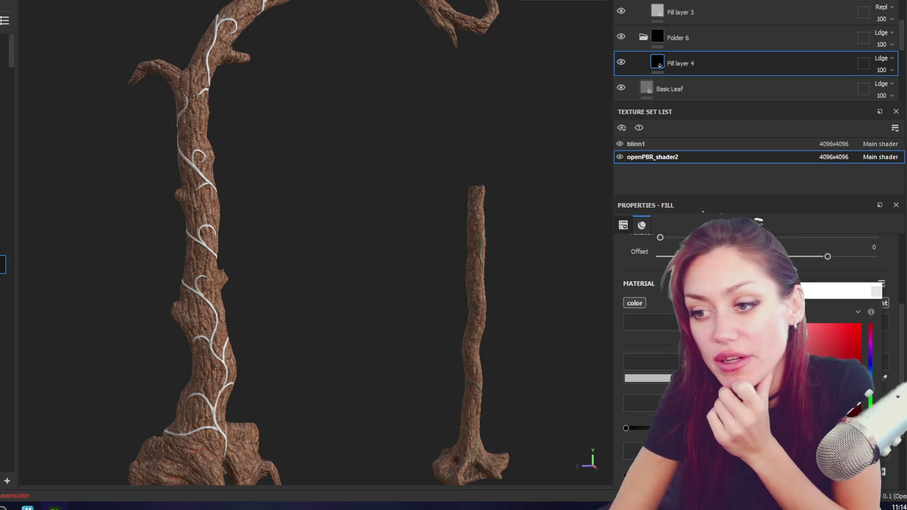
pyautogui.click(808, 365)
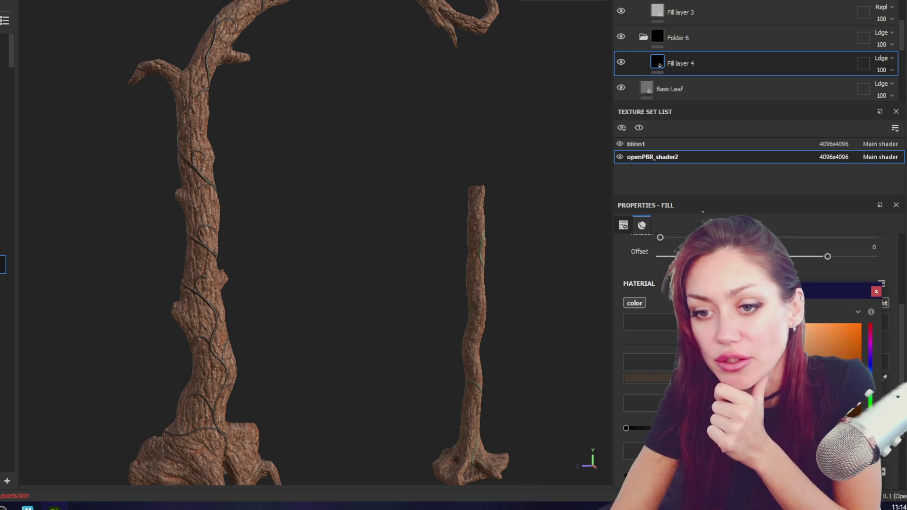
pyautogui.click(876, 291)
pyautogui.scroll(2, 873, 297)
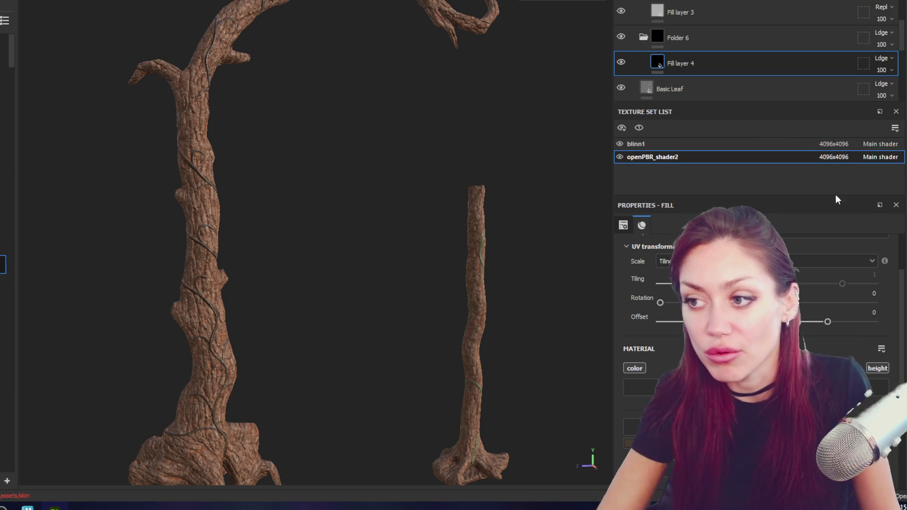
pyautogui.keyDown('alt'); pyautogui.moveTo(538, 212); pyautogui.dragTo(423, 222); pyautogui.keyUp('alt')
pyautogui.scroll(3, 417, 207)
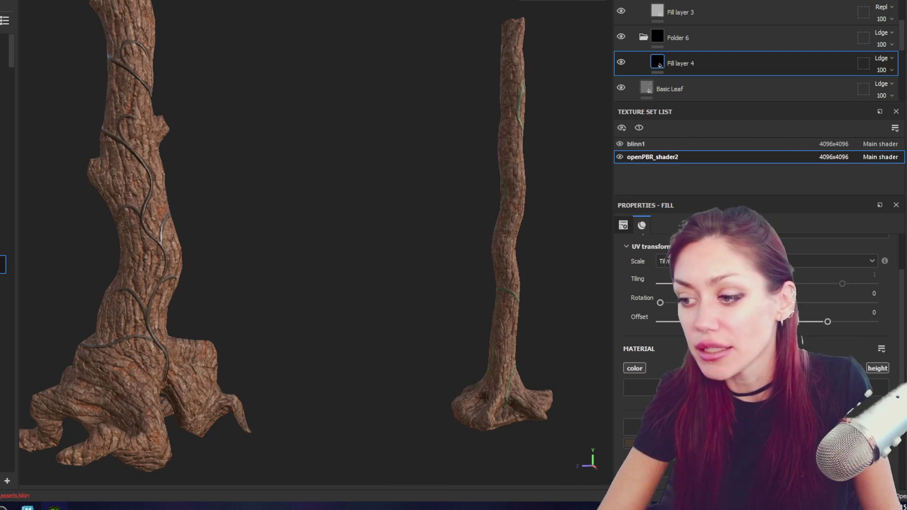
pyautogui.scroll(1, 758, 340)
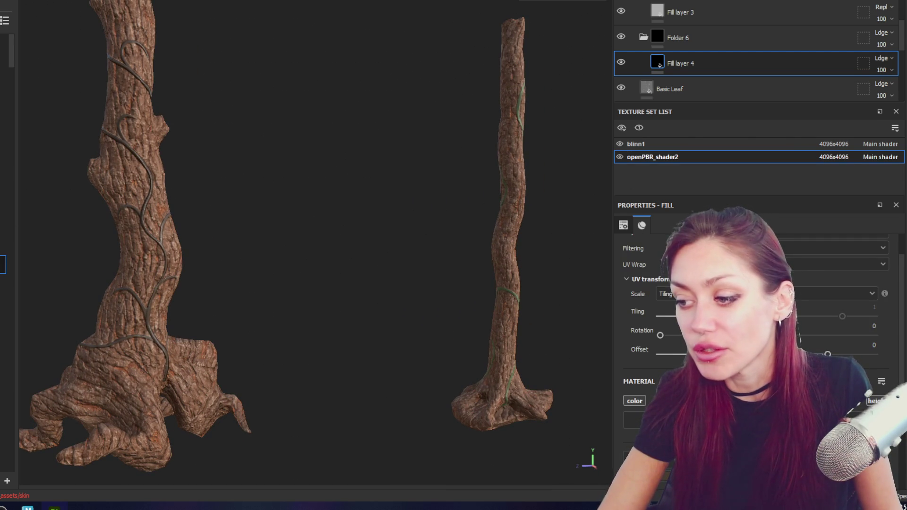
pyautogui.scroll(3, 255, 225)
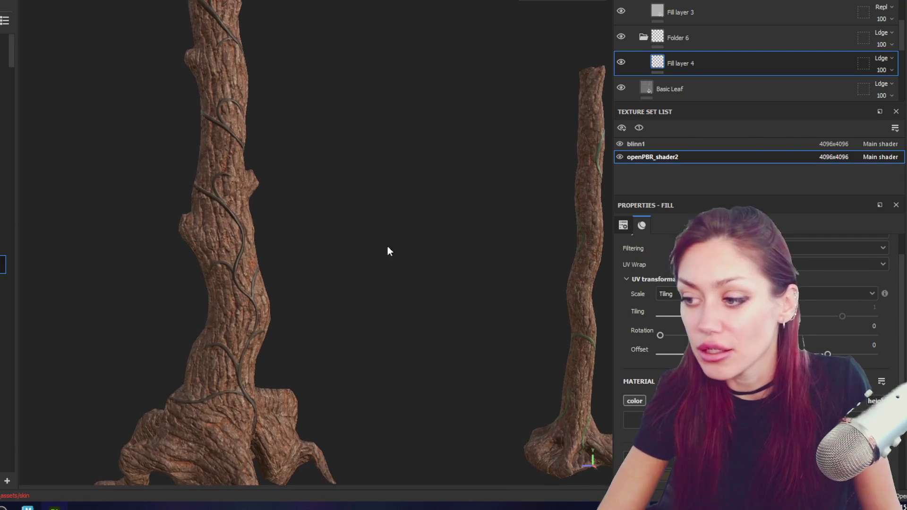
pyautogui.scroll(1, 814, 312)
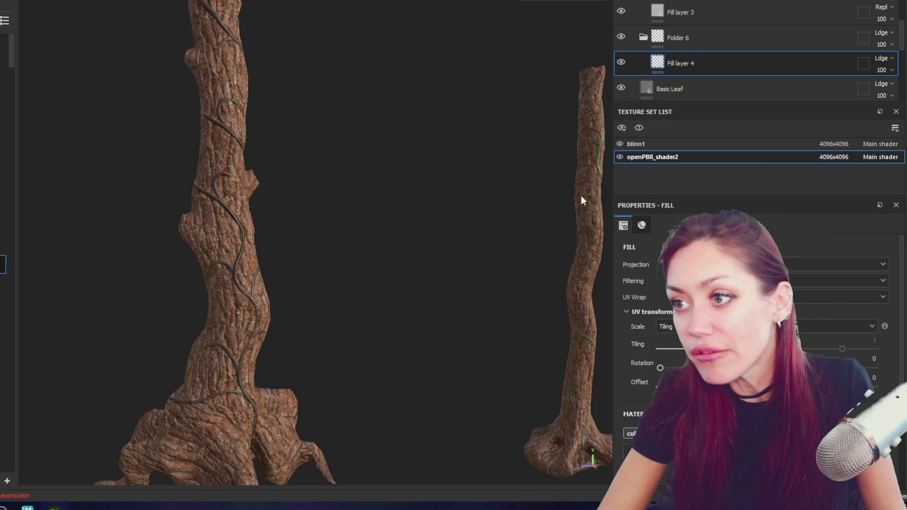
pyautogui.moveTo(490, 147)
pyautogui.keyDown('alt'); pyautogui.mouseDown()
pyautogui.moveTo(447, 170)
pyautogui.moveTo(480, 175)
pyautogui.mouseUp(); pyautogui.keyUp('alt')
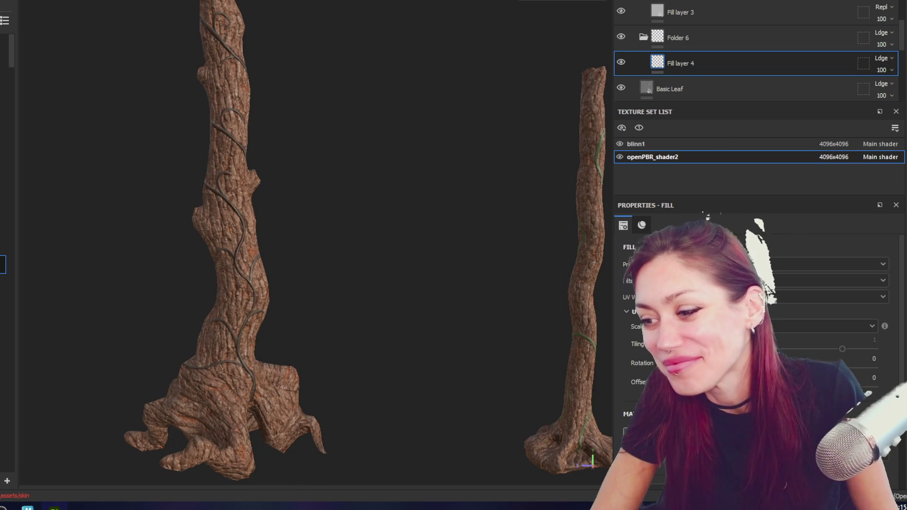
pyautogui.scroll(-3, 815, 325)
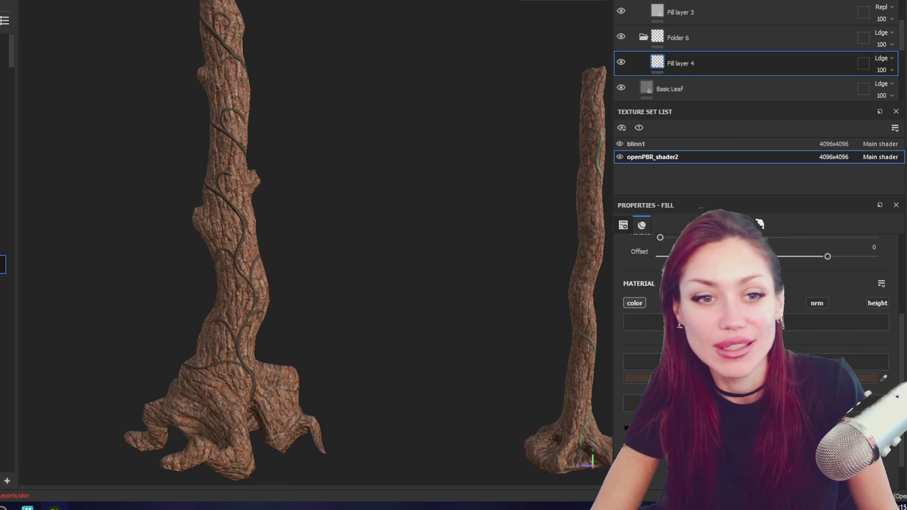
pyautogui.keyDown('alt'); pyautogui.moveTo(487, 190); pyautogui.dragTo(470, 165); pyautogui.keyUp('alt')
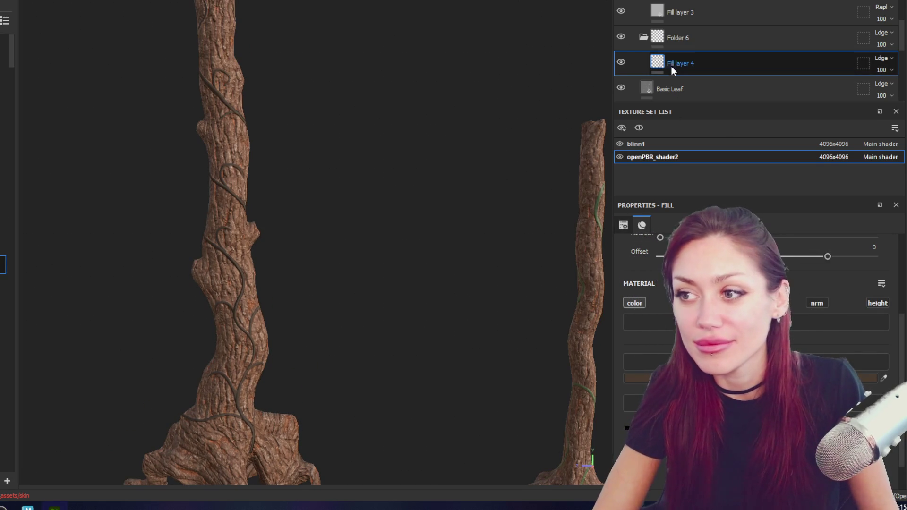
pyautogui.click(687, 38)
pyautogui.scroll(2, 684, 39)
pyautogui.scroll(-2, 697, 63)
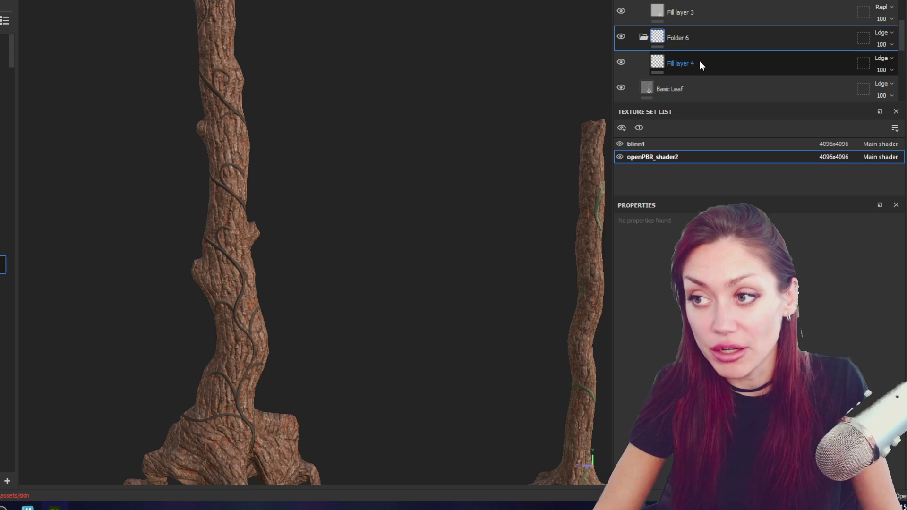
pyautogui.moveTo(397, 191)
pyautogui.keyDown('alt'); pyautogui.mouseDown()
pyautogui.moveTo(380, 200)
pyautogui.moveTo(368, 194)
pyautogui.moveTo(467, 192)
pyautogui.moveTo(310, 188)
pyautogui.moveTo(404, 192)
pyautogui.mouseUp(); pyautogui.keyUp('alt')
pyautogui.scroll(2, 380, 200)
pyautogui.scroll(2, 403, 193)
pyautogui.keyDown('alt'); pyautogui.moveTo(339, 160); pyautogui.dragTo(357, 190); pyautogui.keyUp('alt')
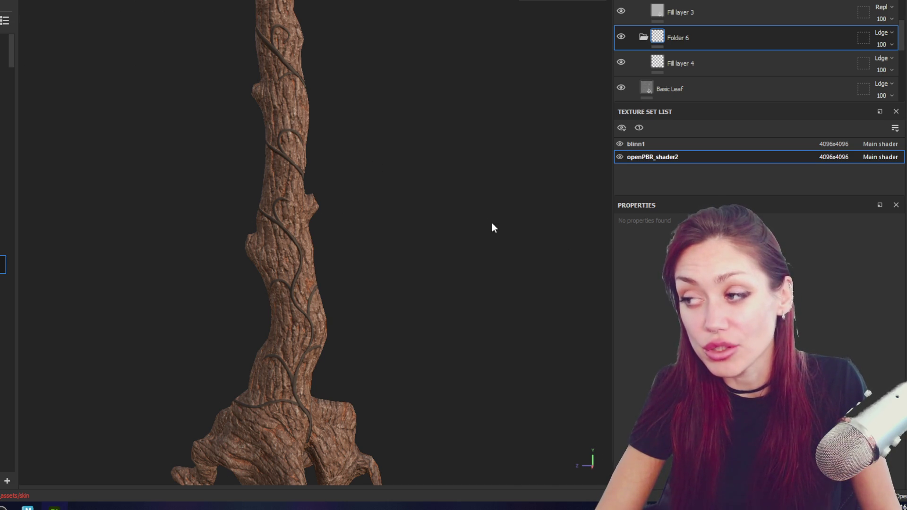
pyautogui.moveTo(459, 219)
pyautogui.keyDown('alt'); pyautogui.mouseDown()
pyautogui.moveTo(440, 162)
pyautogui.moveTo(450, 172)
pyautogui.mouseUp(); pyautogui.keyUp('alt')
pyautogui.moveTo(387, 158)
pyautogui.keyDown('alt'); pyautogui.mouseDown()
pyautogui.moveTo(348, 181)
pyautogui.moveTo(407, 201)
pyautogui.moveTo(360, 173)
pyautogui.moveTo(213, 146)
pyautogui.moveTo(389, 163)
pyautogui.mouseUp(); pyautogui.keyUp('alt')
# - Add a black mask to Folder 6 and drive it with a Dirt generator
pyautogui.moveTo(379, 87)
pyautogui.keyDown('alt'); pyautogui.mouseDown()
pyautogui.moveTo(389, 134)
pyautogui.moveTo(331, 127)
pyautogui.mouseUp(); pyautogui.keyUp('alt')
pyautogui.moveTo(376, 102)
pyautogui.keyDown('alt'); pyautogui.mouseDown()
pyautogui.moveTo(344, 128)
pyautogui.moveTo(446, 75)
pyautogui.moveTo(423, 130)
pyautogui.mouseUp(); pyautogui.keyUp('alt')
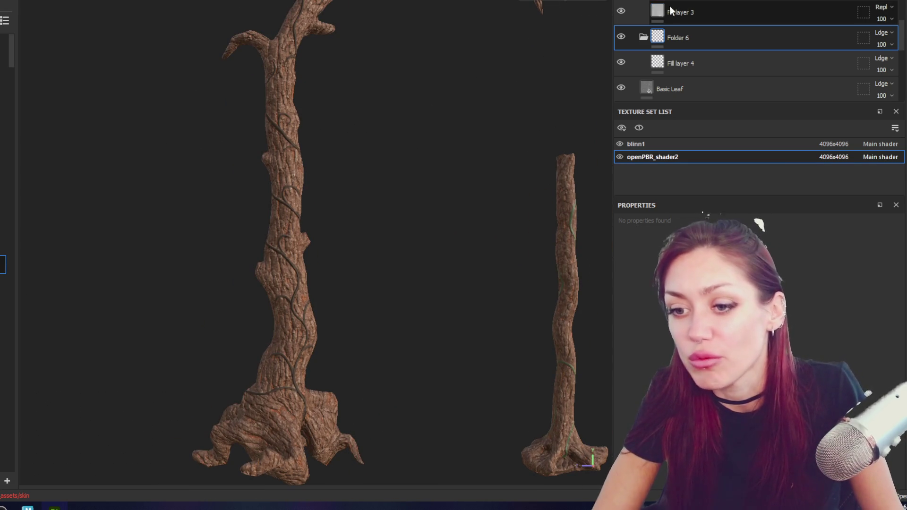
pyautogui.rightClick(702, 36)
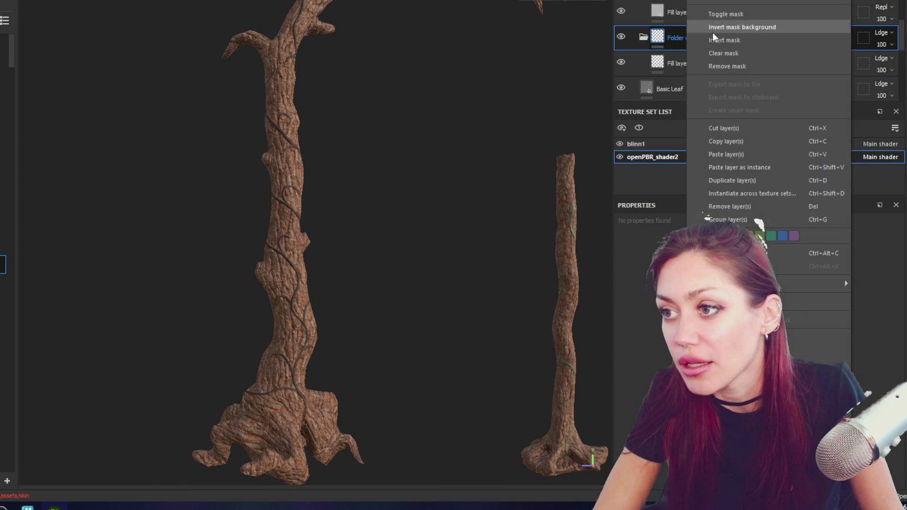
pyautogui.click(716, 26)
pyautogui.rightClick(813, 11)
pyautogui.press('Escape')
pyautogui.click(716, 253)
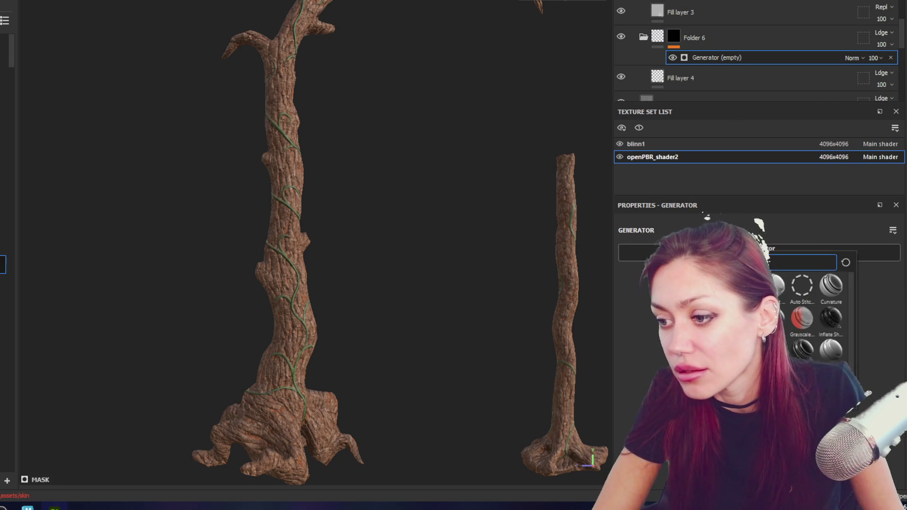
pyautogui.click(744, 318)
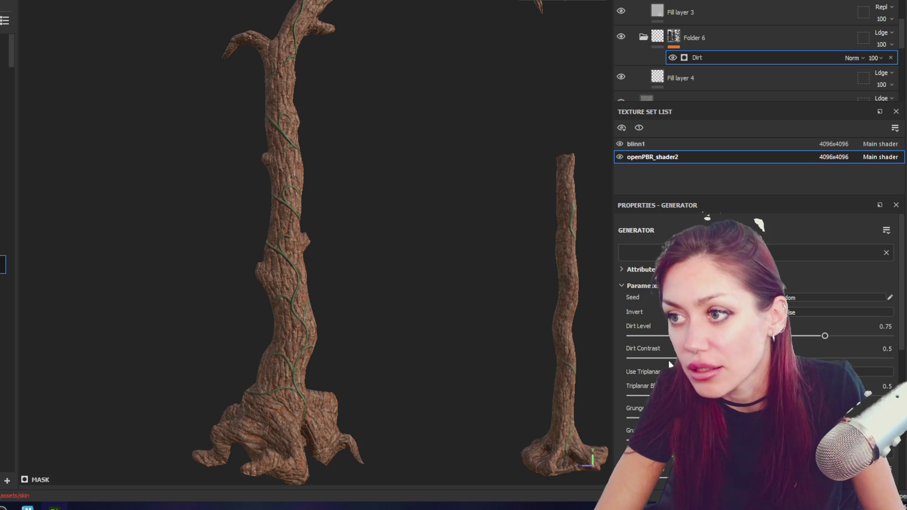
# - Raise Dirt Level to 0.86, lower triplanar blending and adjust Dirt Contrast, checking the trunk
pyautogui.moveTo(842, 338); pyautogui.dragTo(853, 336)
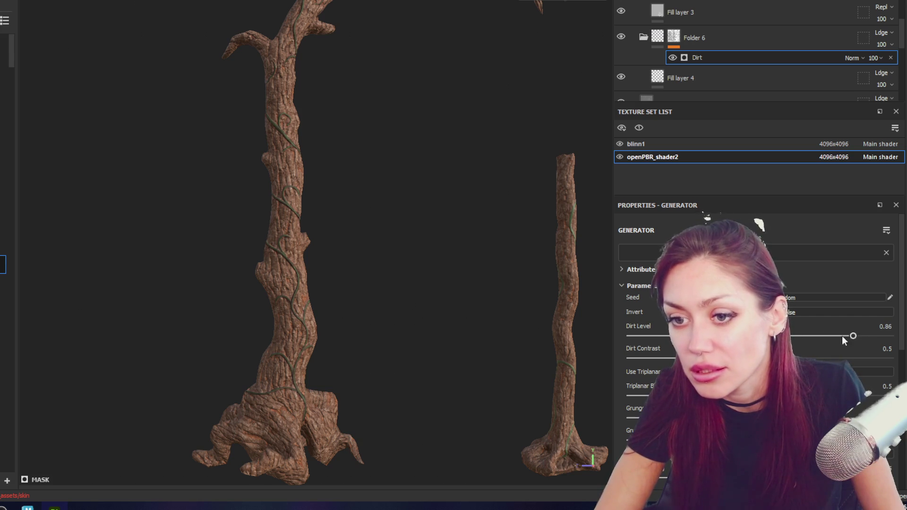
pyautogui.scroll(2, 395, 243)
pyautogui.keyDown('alt'); pyautogui.moveTo(394, 243); pyautogui.dragTo(439, 241); pyautogui.keyUp('alt')
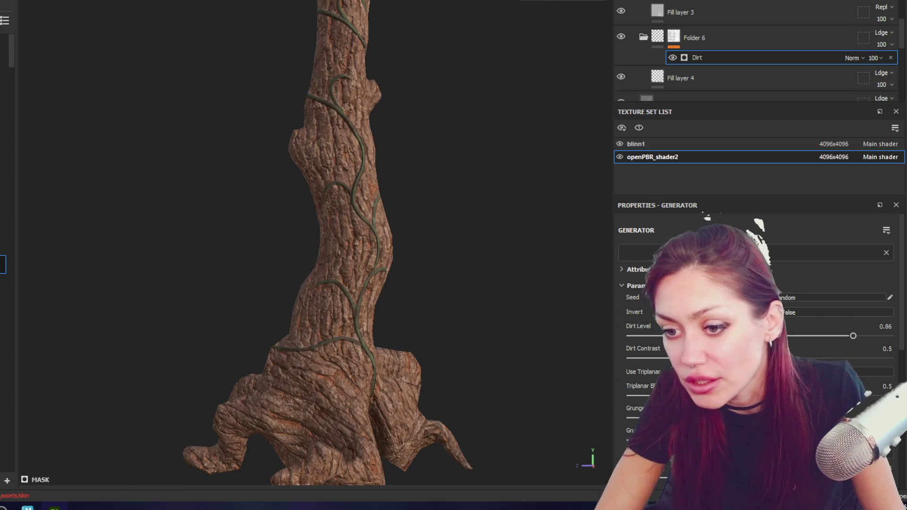
pyautogui.keyDown('alt'); pyautogui.moveTo(397, 138); pyautogui.dragTo(375, 201); pyautogui.keyUp('alt')
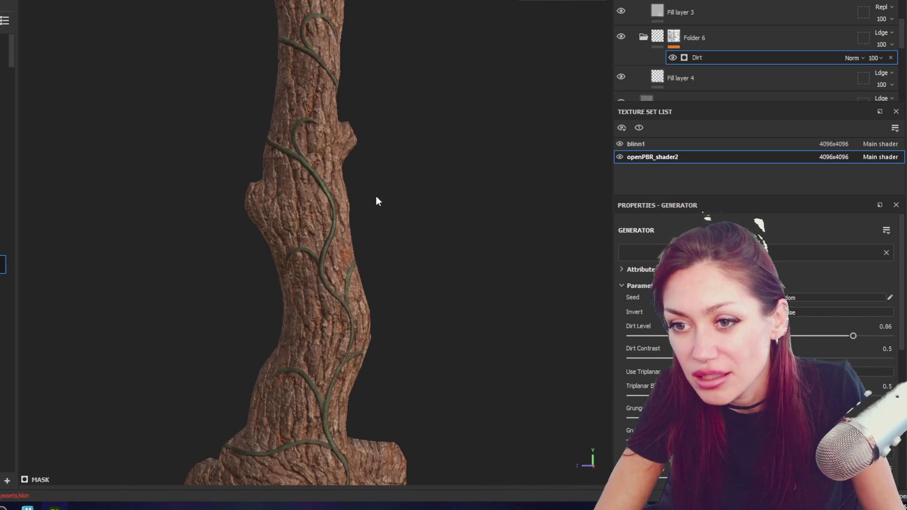
pyautogui.click(667, 394)
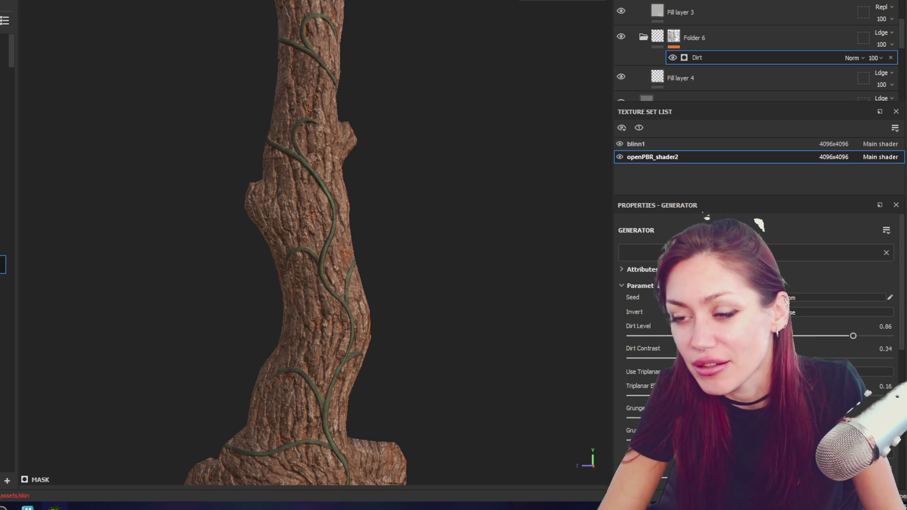
pyautogui.moveTo(700, 358)
pyautogui.mouseDown()
pyautogui.moveTo(824, 359)
pyautogui.moveTo(808, 359)
pyautogui.mouseUp()
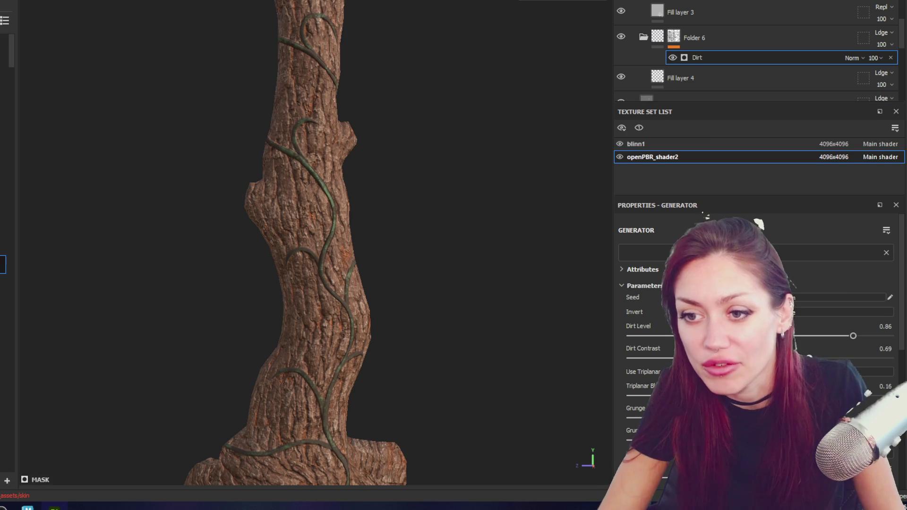
pyautogui.moveTo(400, 209)
pyautogui.keyDown('alt'); pyautogui.mouseDown()
pyautogui.moveTo(392, 124)
pyautogui.moveTo(466, 91)
pyautogui.moveTo(387, 142)
pyautogui.moveTo(749, 159)
pyautogui.moveTo(841, 142)
pyautogui.moveTo(417, 166)
pyautogui.moveTo(702, 125)
pyautogui.mouseUp(); pyautogui.keyUp('alt')
pyautogui.scroll(-5, 439, 89)
pyautogui.scroll(2, 418, 209)
pyautogui.moveTo(418, 209)
pyautogui.keyDown('alt'); pyautogui.mouseDown()
pyautogui.moveTo(399, 203)
pyautogui.moveTo(425, 196)
pyautogui.moveTo(370, 202)
pyautogui.moveTo(237, 183)
pyautogui.moveTo(377, 188)
pyautogui.moveTo(371, 206)
pyautogui.mouseUp(); pyautogui.keyUp('alt')
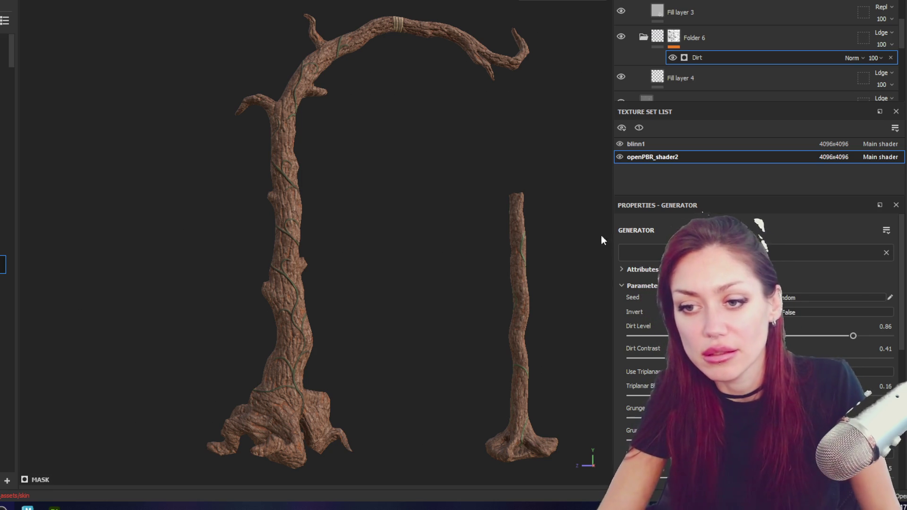
pyautogui.scroll(5, 360, 288)
# - Orbit the vined trunk and rotate the environment lighting to inspect the dirt-darkened bark
pyautogui.moveTo(361, 287)
pyautogui.keyDown('alt'); pyautogui.mouseDown()
pyautogui.moveTo(119, 310)
pyautogui.moveTo(123, 219)
pyautogui.moveTo(171, 249)
pyautogui.moveTo(227, 258)
pyautogui.moveTo(350, 246)
pyautogui.moveTo(482, 252)
pyautogui.moveTo(286, 262)
pyautogui.mouseUp(); pyautogui.keyUp('alt')
pyautogui.moveTo(299, 184)
pyautogui.keyDown('alt'); pyautogui.mouseDown()
pyautogui.moveTo(326, 318)
pyautogui.moveTo(357, 233)
pyautogui.moveTo(154, 246)
pyautogui.moveTo(430, 296)
pyautogui.moveTo(526, 283)
pyautogui.moveTo(334, 297)
pyautogui.moveTo(425, 290)
pyautogui.moveTo(82, 268)
pyautogui.mouseUp(); pyautogui.keyUp('alt')
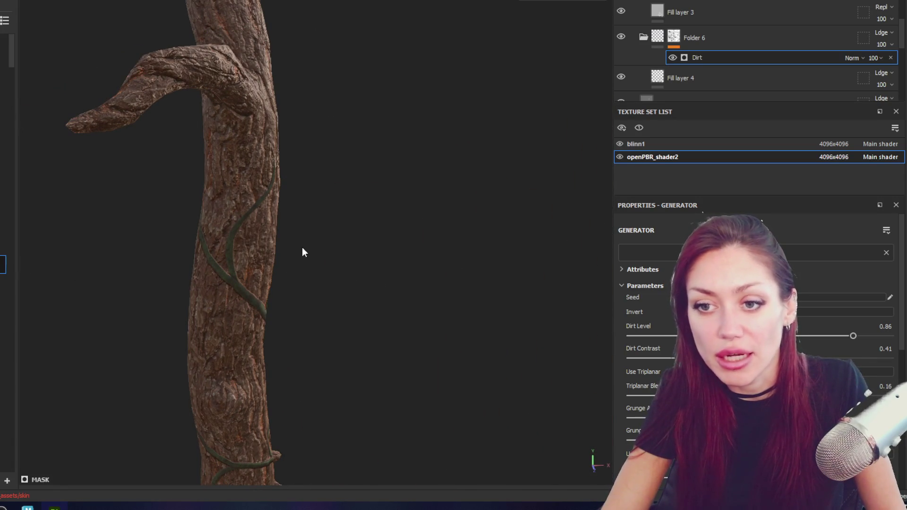
pyautogui.moveTo(277, 222)
pyautogui.keyDown('alt'); pyautogui.mouseDown()
pyautogui.moveTo(324, 274)
pyautogui.moveTo(77, 225)
pyautogui.moveTo(257, 308)
pyautogui.moveTo(378, 306)
pyautogui.moveTo(356, 298)
pyautogui.moveTo(418, 311)
pyautogui.moveTo(290, 295)
pyautogui.moveTo(375, 274)
pyautogui.moveTo(318, 155)
pyautogui.moveTo(370, 192)
pyautogui.moveTo(274, 253)
pyautogui.moveTo(335, 86)
pyautogui.moveTo(279, 126)
pyautogui.moveTo(338, 156)
pyautogui.moveTo(296, 192)
pyautogui.moveTo(607, 203)
pyautogui.moveTo(824, 182)
pyautogui.mouseUp(); pyautogui.keyUp('alt')
pyautogui.scroll(-3, 418, 311)
pyautogui.moveTo(499, 286)
pyautogui.keyDown('shift'); pyautogui.mouseDown(button='right')
pyautogui.moveTo(421, 298)
pyautogui.moveTo(435, 295)
pyautogui.mouseUp(button='right'); pyautogui.keyUp('shift')
pyautogui.moveTo(436, 295)
pyautogui.keyDown('alt'); pyautogui.mouseDown()
pyautogui.moveTo(194, 293)
pyautogui.moveTo(356, 305)
pyautogui.moveTo(799, 288)
pyautogui.mouseUp(); pyautogui.keyUp('alt')
pyautogui.keyDown('shift'); pyautogui.moveTo(799, 288); pyautogui.dragTo(407, 251, button='right'); pyautogui.keyUp('shift')
pyautogui.moveTo(407, 251)
pyautogui.keyDown('alt'); pyautogui.mouseDown()
pyautogui.moveTo(368, 229)
pyautogui.moveTo(420, 232)
pyautogui.moveTo(376, 237)
pyautogui.moveTo(277, 296)
pyautogui.moveTo(298, 281)
pyautogui.moveTo(469, 343)
pyautogui.moveTo(314, 324)
pyautogui.moveTo(366, 310)
pyautogui.moveTo(248, 311)
pyautogui.moveTo(308, 293)
pyautogui.moveTo(291, 297)
pyautogui.moveTo(263, 194)
pyautogui.moveTo(255, 216)
pyautogui.mouseUp(); pyautogui.keyUp('alt')
pyautogui.keyDown('alt'); pyautogui.moveTo(460, 229); pyautogui.dragTo(481, 220); pyautogui.keyUp('alt')
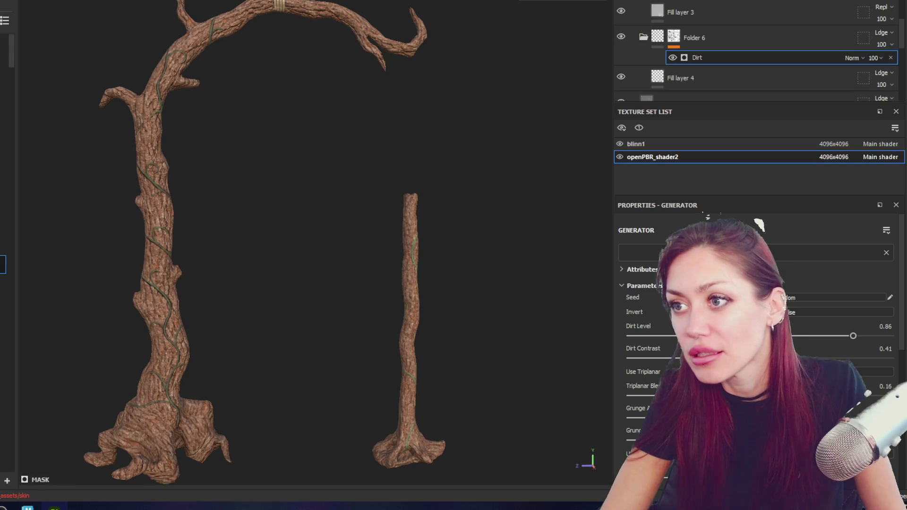
pyautogui.scroll(-1, 717, 234)
# - Switch to the blinn1 texture set, collapse Folder 5 and add a black mask to Folder 6
pyautogui.click(691, 144)
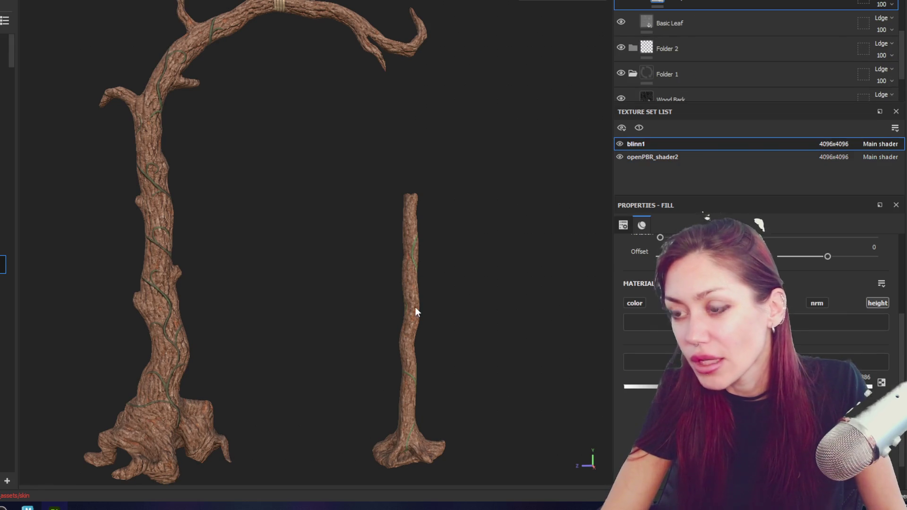
pyautogui.keyDown('alt'); pyautogui.moveTo(415, 307); pyautogui.dragTo(398, 229, button='middle'); pyautogui.keyUp('alt')
pyautogui.moveTo(428, 225)
pyautogui.keyDown('alt'); pyautogui.mouseDown()
pyautogui.moveTo(441, 283)
pyautogui.moveTo(380, 216)
pyautogui.moveTo(196, 213)
pyautogui.moveTo(375, 227)
pyautogui.mouseUp(); pyautogui.keyUp('alt')
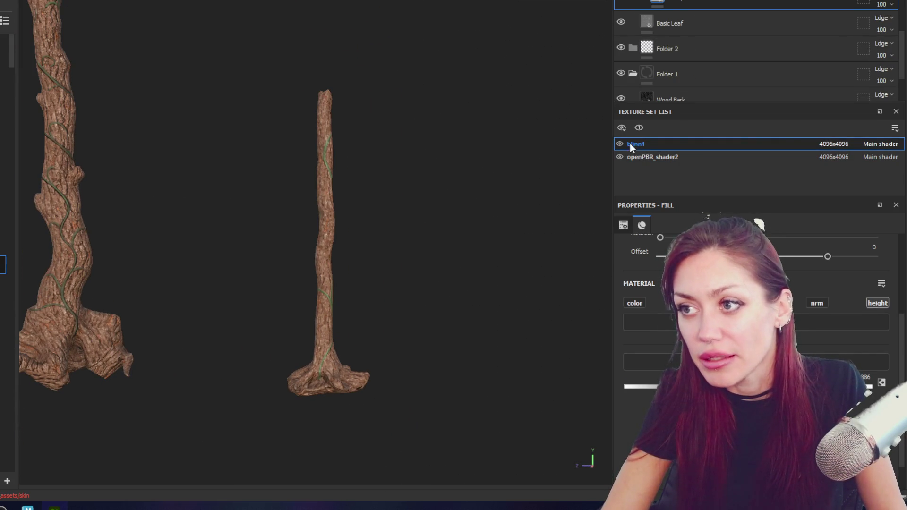
pyautogui.scroll(3, 846, 34)
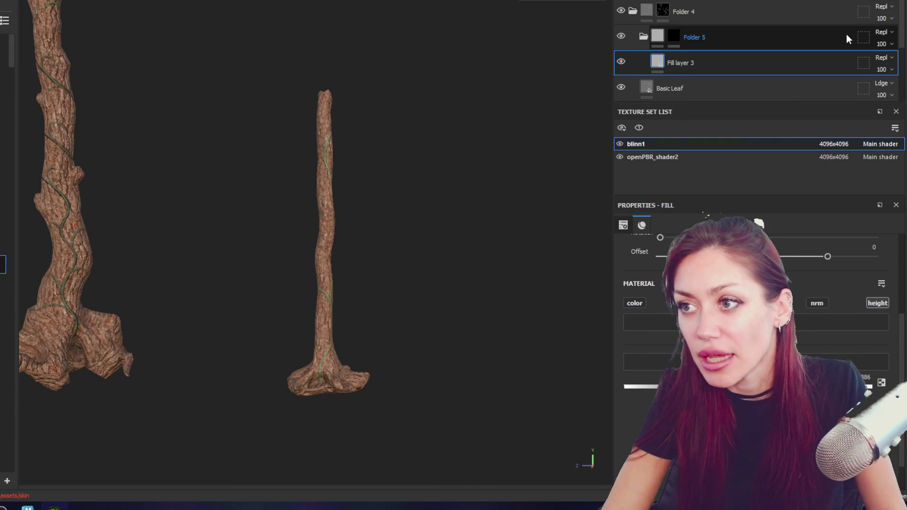
pyautogui.click(643, 37)
pyautogui.click(719, 39)
pyautogui.click(696, 35)
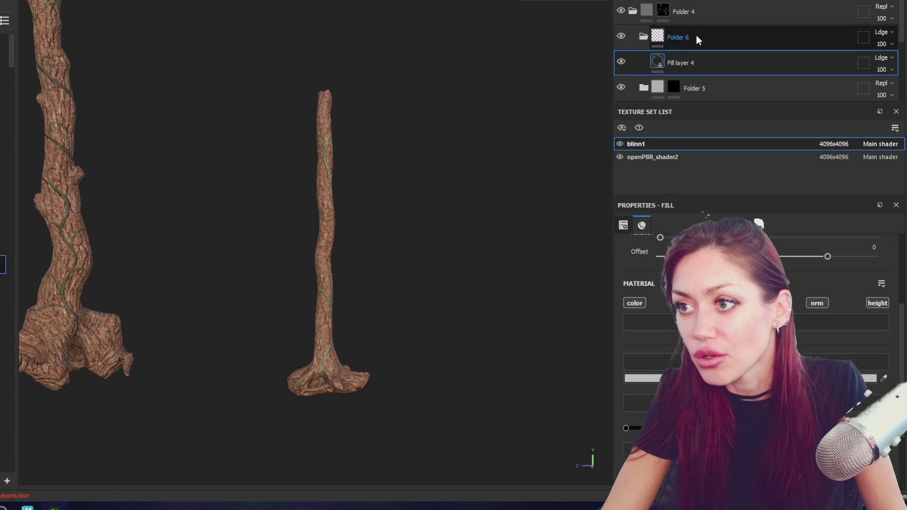
pyautogui.rightClick(703, 47)
pyautogui.click(724, 46)
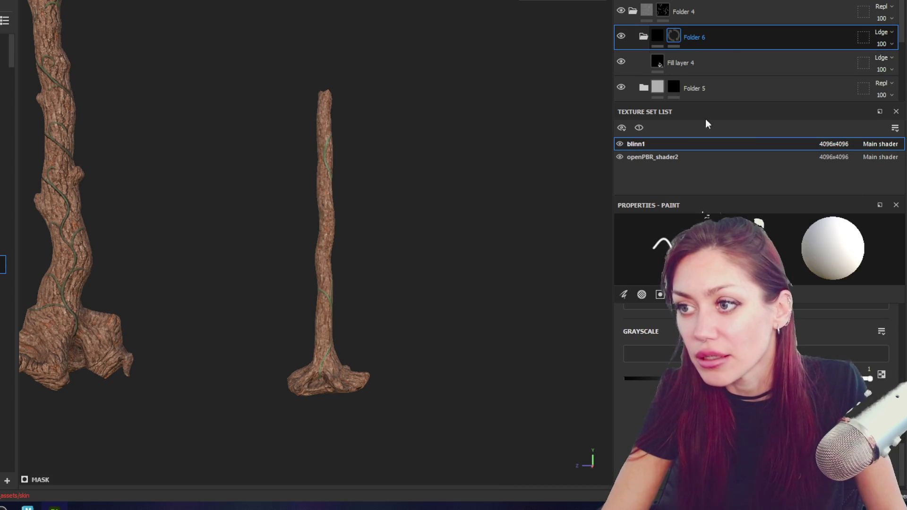
# - Set Fill layer 4's base color to dark brown, then select Folder 6's black mask
pyautogui.click(690, 57)
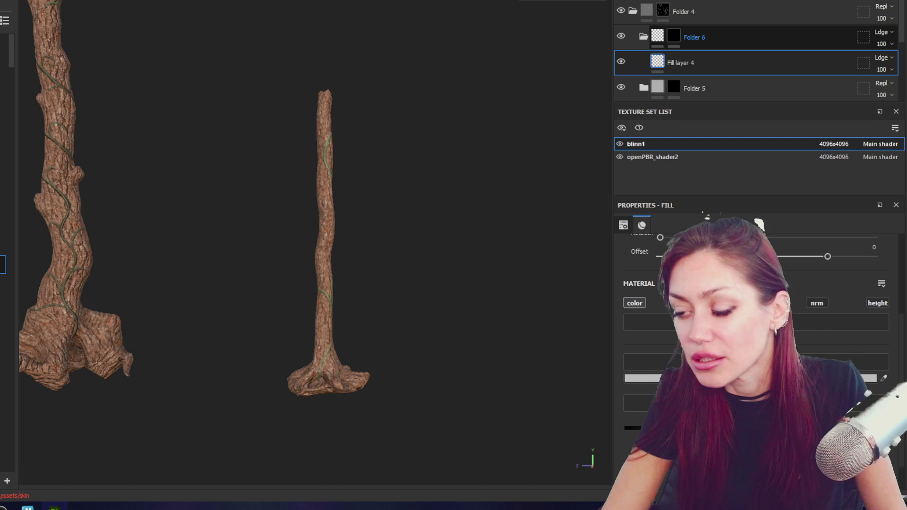
pyautogui.click(752, 377)
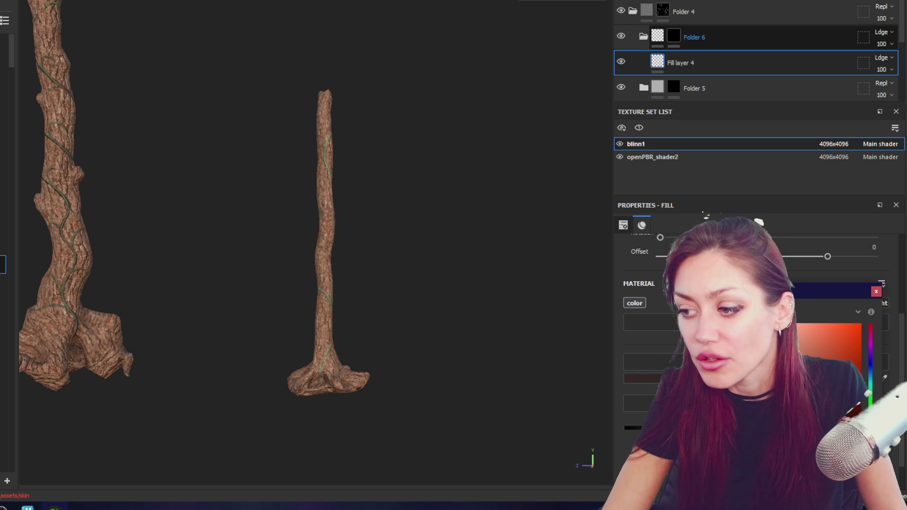
pyautogui.moveTo(708, 330); pyautogui.dragTo(607, 325)
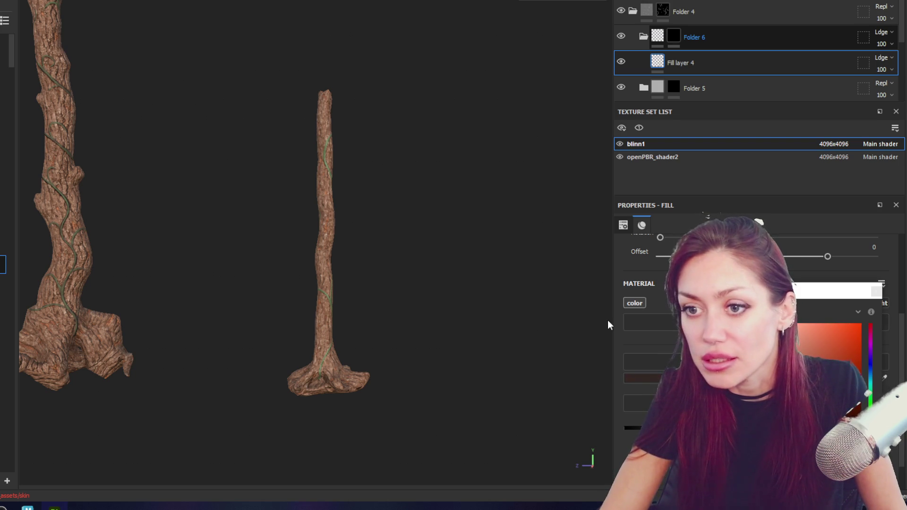
pyautogui.click(877, 290)
pyautogui.click(679, 38)
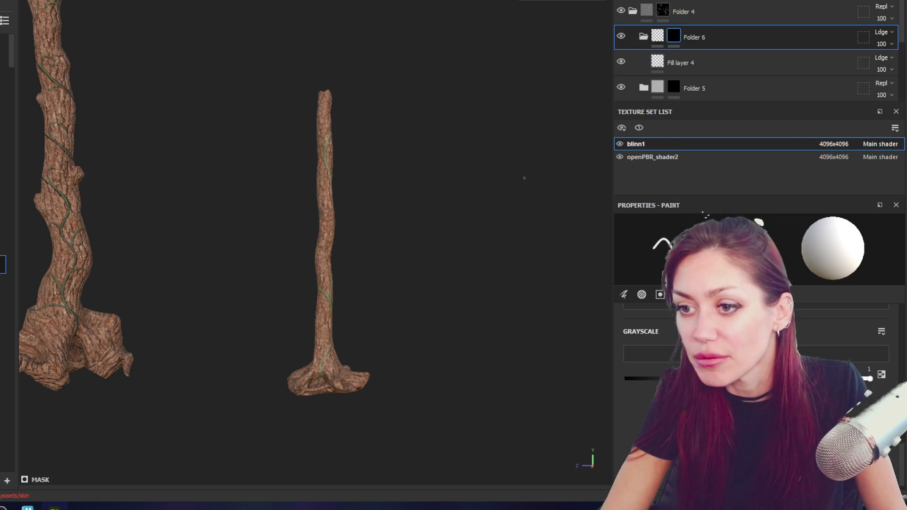
# - Add a Dirt generator to Folder 6's mask in blinn1
pyautogui.click(879, 1)
pyautogui.click(836, 7)
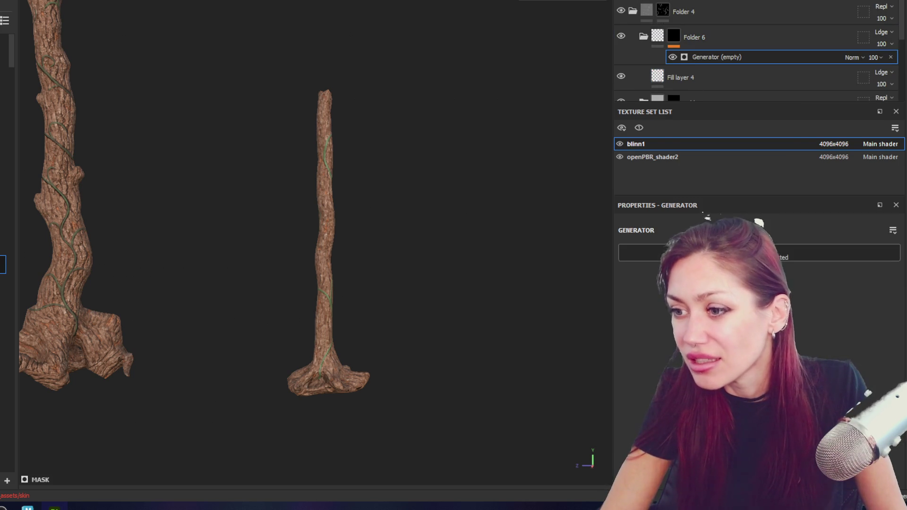
pyautogui.click(713, 311)
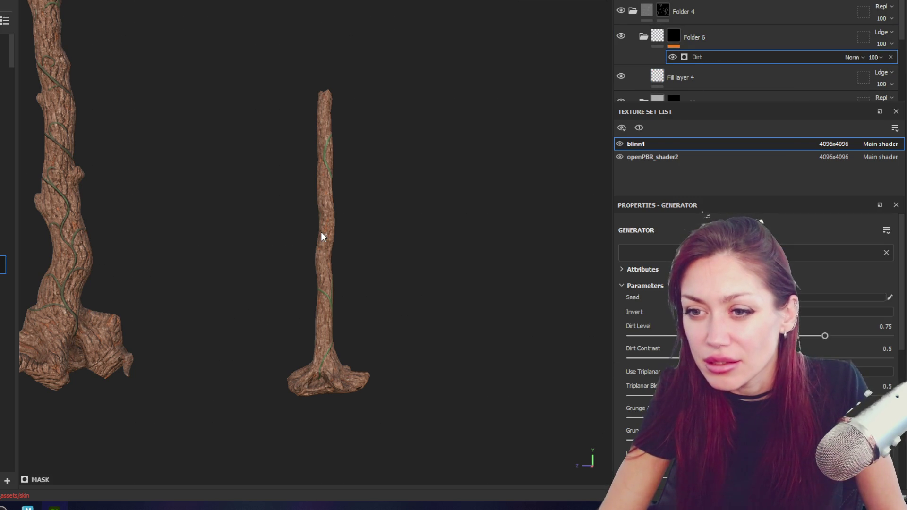
pyautogui.scroll(3, 344, 238)
pyautogui.keyDown('alt'); pyautogui.moveTo(465, 247); pyautogui.dragTo(229, 224); pyautogui.keyUp('alt')
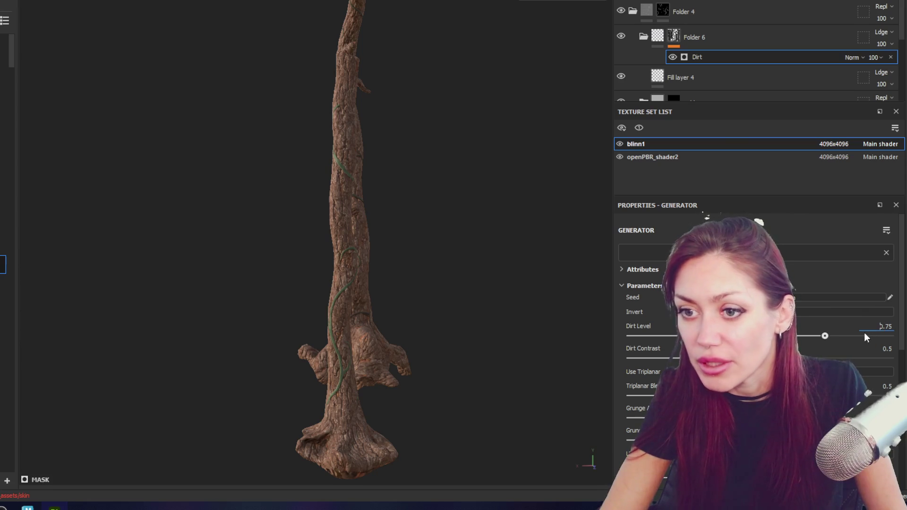
# - Tune Dirt Level to about 0.88 with contrast 0.45, checking the trunks and branching top
pyautogui.moveTo(868, 336); pyautogui.dragTo(855, 336)
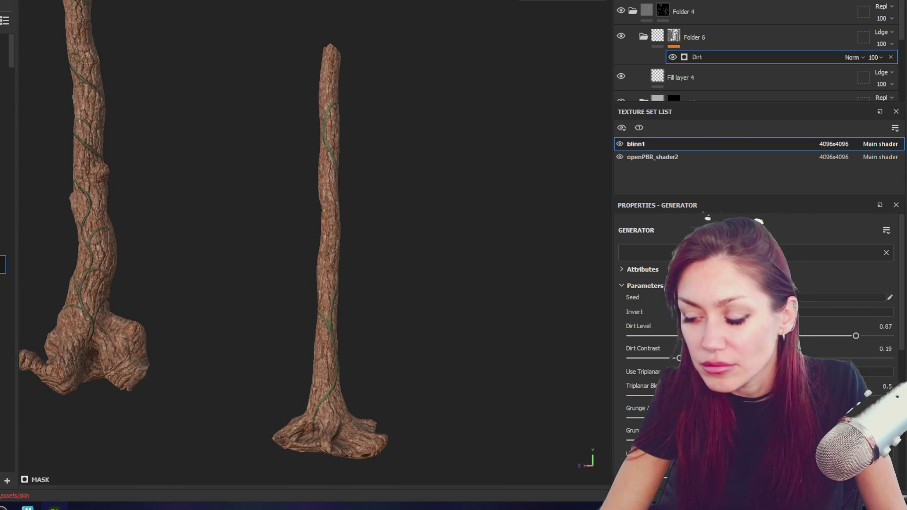
pyautogui.moveTo(859, 334); pyautogui.dragTo(862, 335)
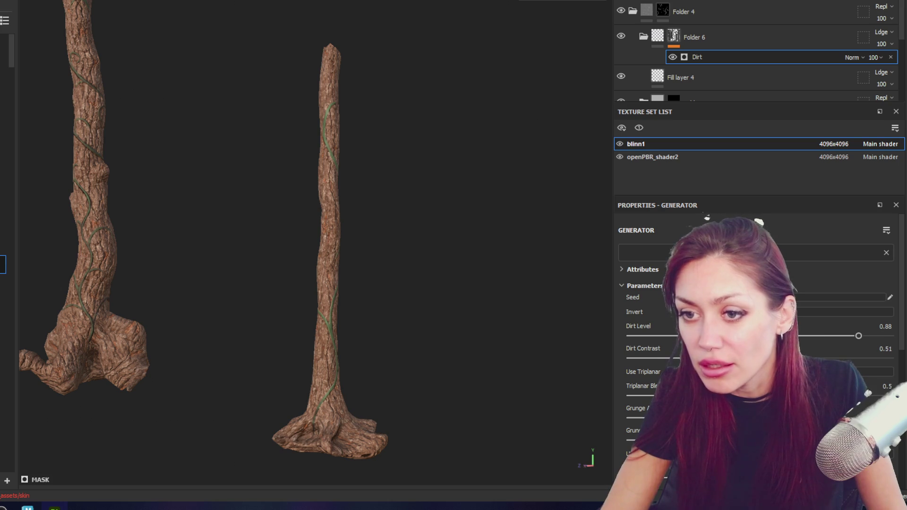
pyautogui.keyDown('alt'); pyautogui.moveTo(385, 274); pyautogui.dragTo(489, 280); pyautogui.keyUp('alt')
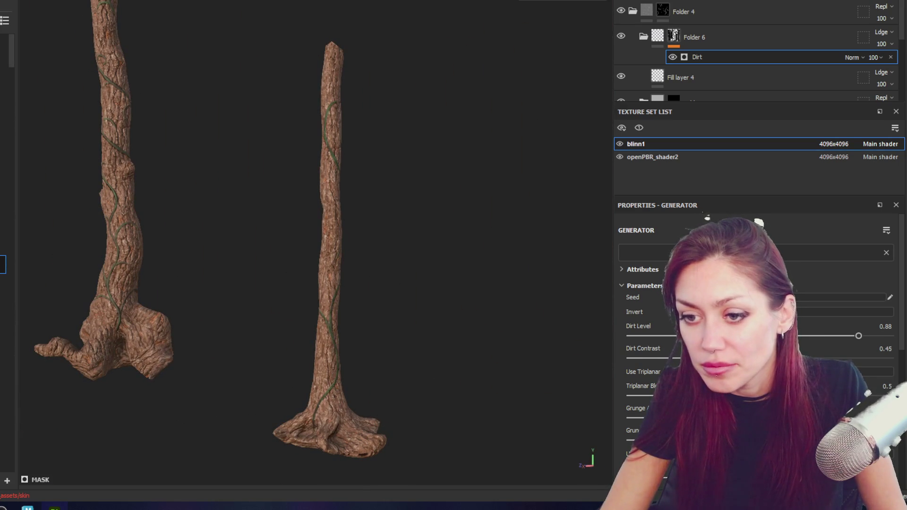
pyautogui.moveTo(371, 318)
pyautogui.keyDown('alt'); pyautogui.mouseDown()
pyautogui.moveTo(474, 269)
pyautogui.moveTo(329, 278)
pyautogui.moveTo(315, 247)
pyautogui.mouseUp(); pyautogui.keyUp('alt')
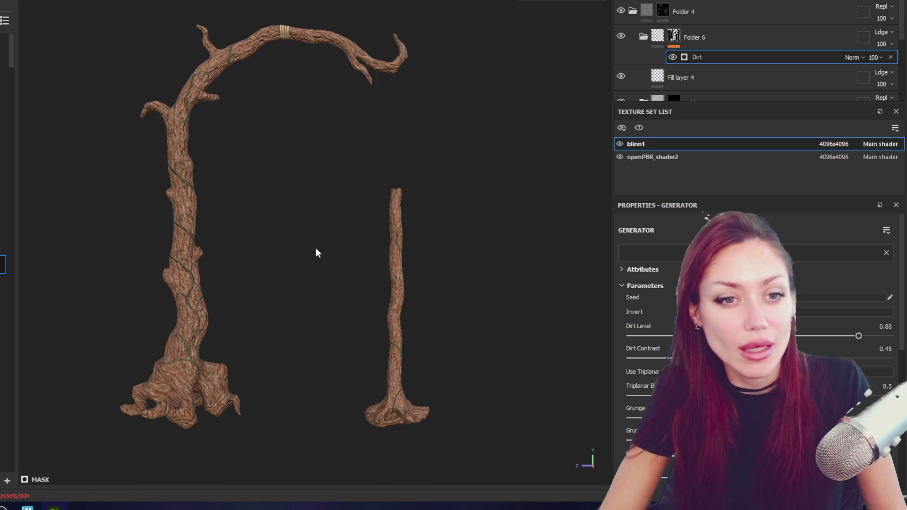
pyautogui.press('ctrl')
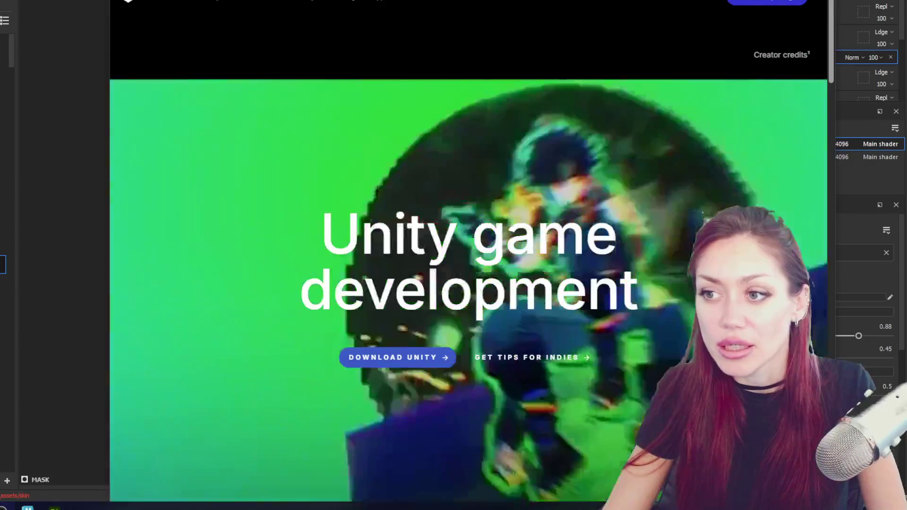
pyautogui.scroll(-1, 468, 255)
pyautogui.scroll(-1, 467, 255)
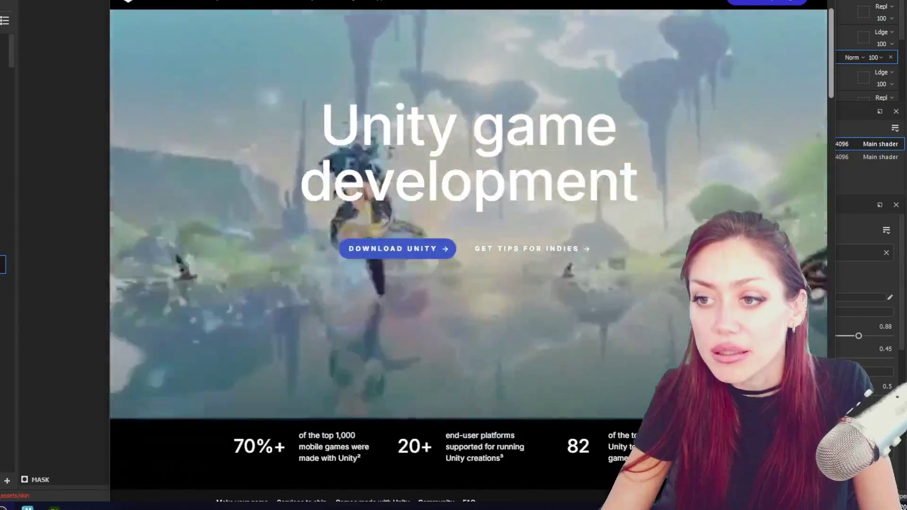
pyautogui.scroll(1, 467, 255)
pyautogui.scroll(-1, 467, 255)
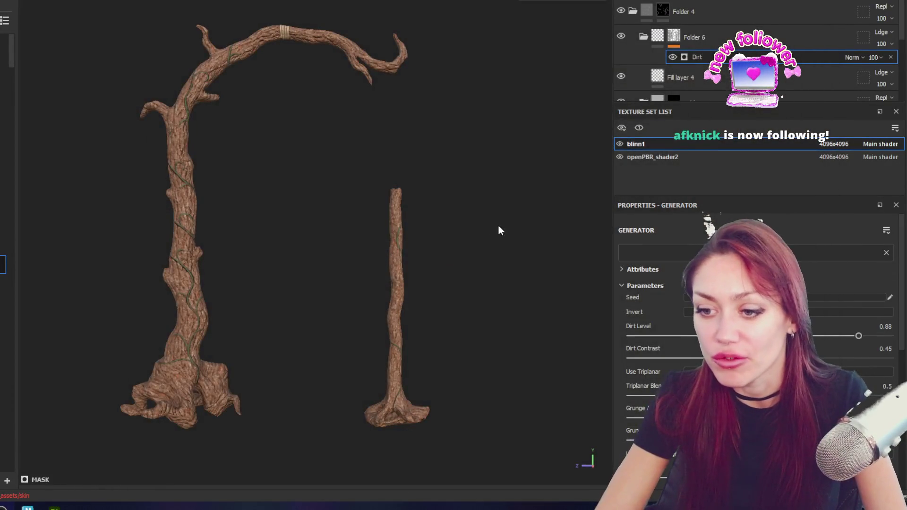
# - Orbit the viewport from the side back to a front view framing both whole bark trunks
pyautogui.moveTo(498, 230)
pyautogui.keyDown('alt'); pyautogui.mouseDown()
pyautogui.moveTo(284, 239)
pyautogui.moveTo(489, 223)
pyautogui.mouseUp(); pyautogui.keyUp('alt')
pyautogui.scroll(2, 425, 149)
pyautogui.scroll(2, 449, 163)
pyautogui.moveTo(429, 127)
pyautogui.keyDown('alt'); pyautogui.mouseDown()
pyautogui.moveTo(257, 146)
pyautogui.moveTo(509, 147)
pyautogui.moveTo(361, 222)
pyautogui.moveTo(573, 85)
pyautogui.moveTo(66, 62)
pyautogui.moveTo(247, 192)
pyautogui.moveTo(223, 168)
pyautogui.mouseUp(); pyautogui.keyUp('alt')
pyautogui.scroll(2, 287, 169)
pyautogui.moveTo(305, 123)
pyautogui.keyDown('alt'); pyautogui.mouseDown()
pyautogui.moveTo(409, 95)
pyautogui.moveTo(146, 67)
pyautogui.moveTo(324, 71)
pyautogui.moveTo(379, 105)
pyautogui.mouseUp(); pyautogui.keyUp('alt')
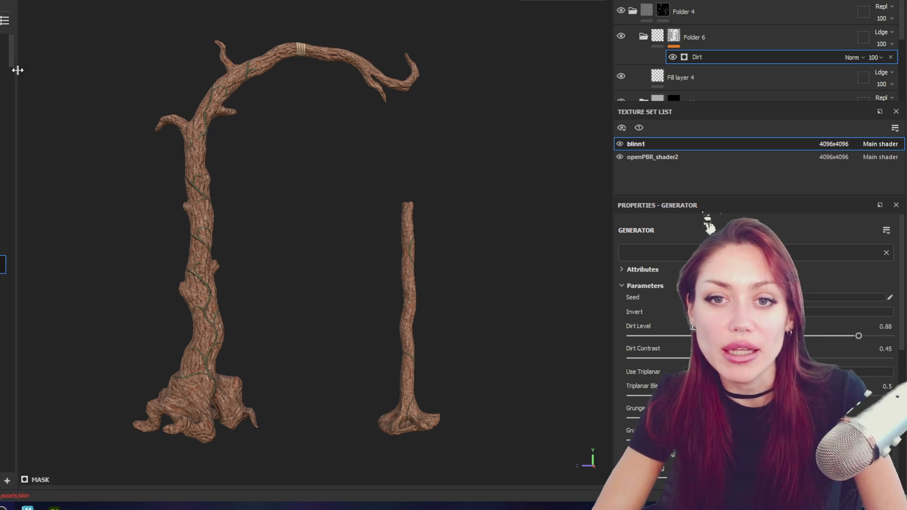
# - Widen the left toolbar, turn the trees around, and collapse Folder 4 in the layer stack
pyautogui.moveTo(17, 69)
pyautogui.mouseDown()
pyautogui.moveTo(47, 72)
pyautogui.moveTo(1, 72)
pyautogui.mouseUp()
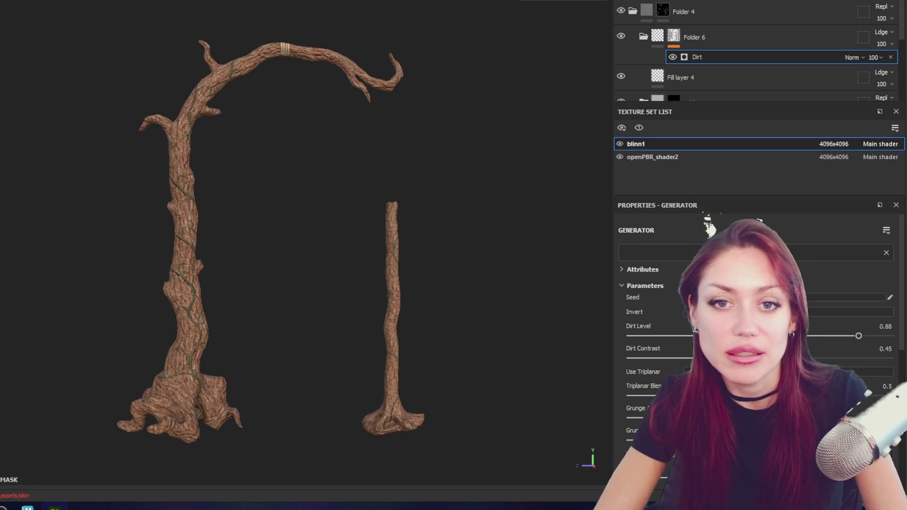
pyautogui.scroll(3, 277, 129)
pyautogui.scroll(-3, 278, 129)
pyautogui.moveTo(275, 170)
pyautogui.keyDown('alt'); pyautogui.mouseDown()
pyautogui.moveTo(263, 168)
pyautogui.moveTo(314, 171)
pyautogui.mouseUp(); pyautogui.keyUp('alt')
pyautogui.keyDown('shift'); pyautogui.moveTo(314, 172); pyautogui.dragTo(279, 177, button='right'); pyautogui.keyUp('shift')
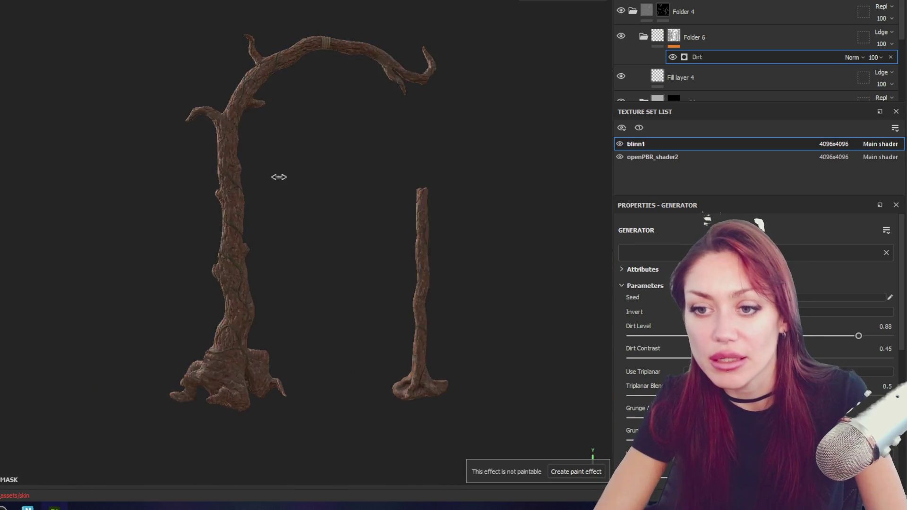
pyautogui.click(632, 12)
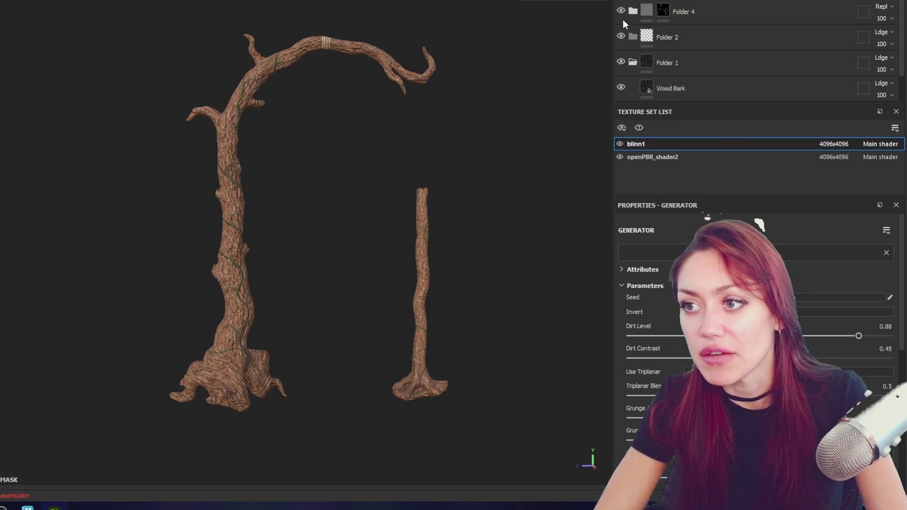
# - Delete the leftover Layer 1 from the current texture set's stack
pyautogui.click(629, 62)
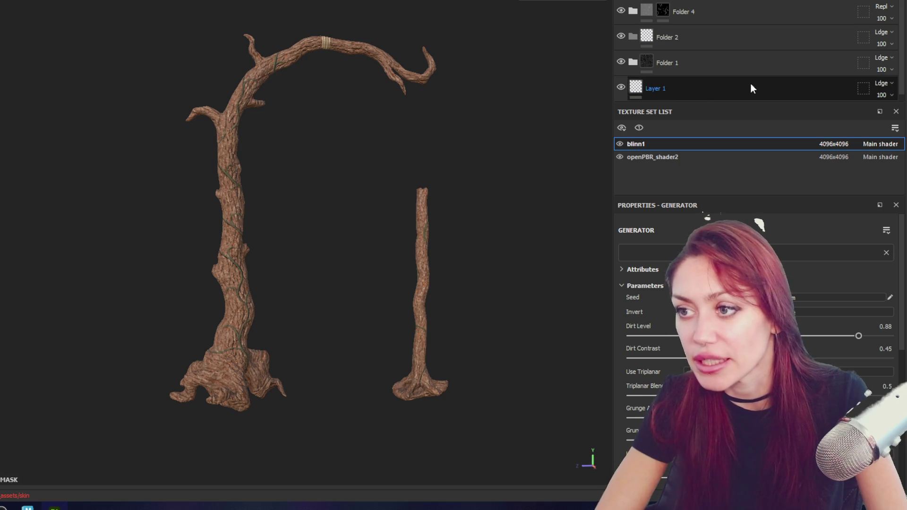
pyautogui.click(772, 82)
pyautogui.press('Delete')
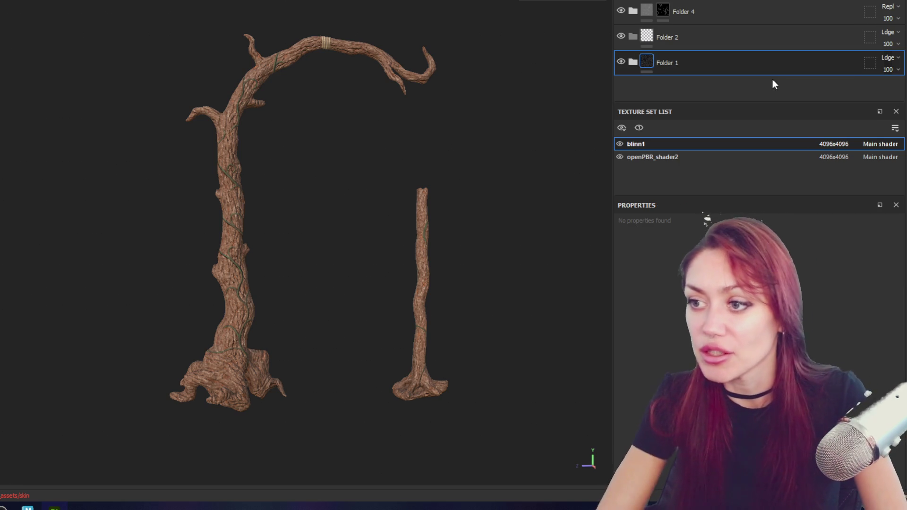
# - In openPBR_shader2, hide the unused Folder 1 to check it, then delete it
pyautogui.click(708, 158)
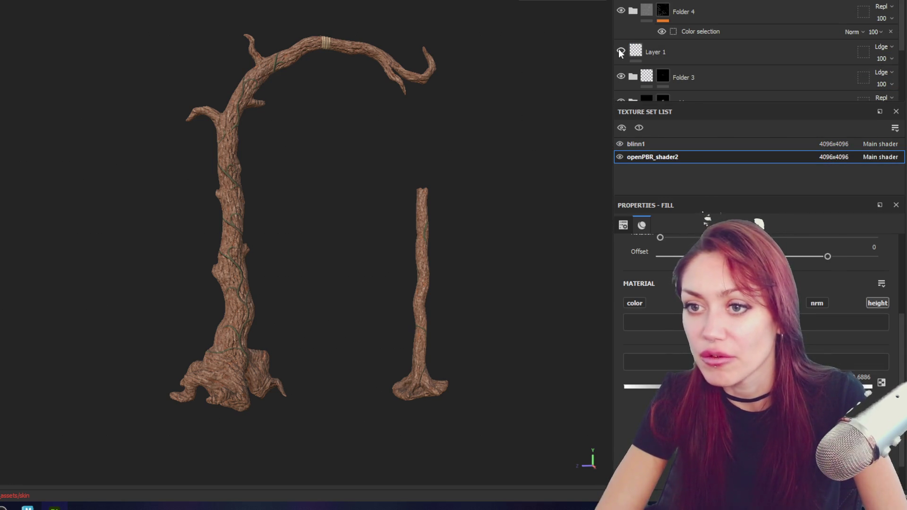
pyautogui.click(678, 52)
pyautogui.click(660, 14)
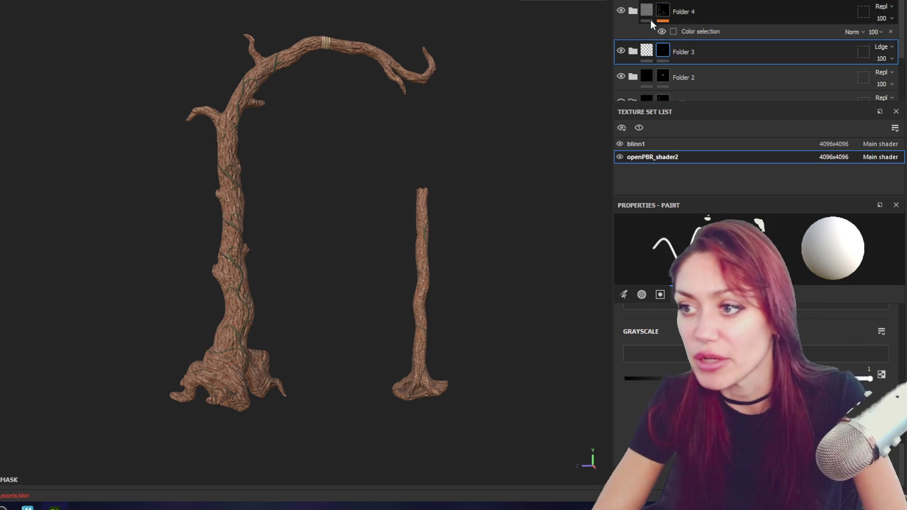
pyautogui.scroll(-3, 651, 42)
pyautogui.click(633, 31)
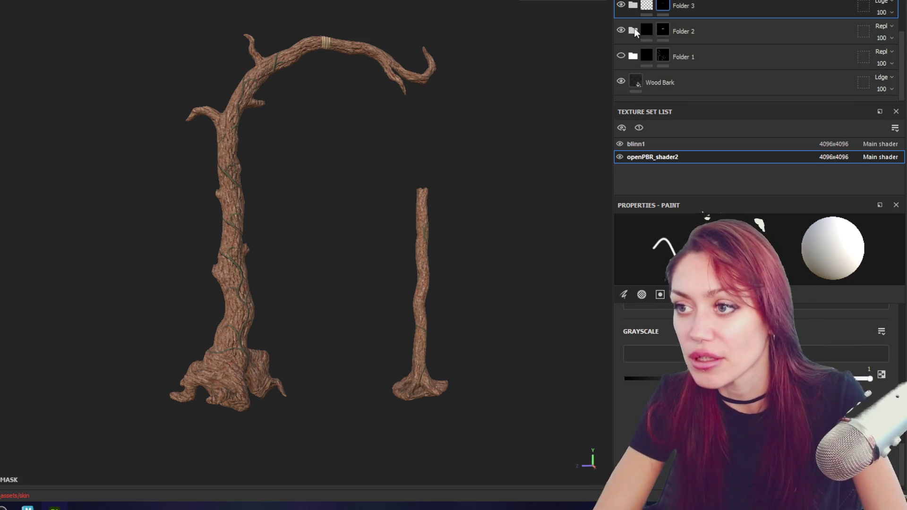
pyautogui.click(622, 54)
pyautogui.click(691, 54)
pyautogui.press('Delete')
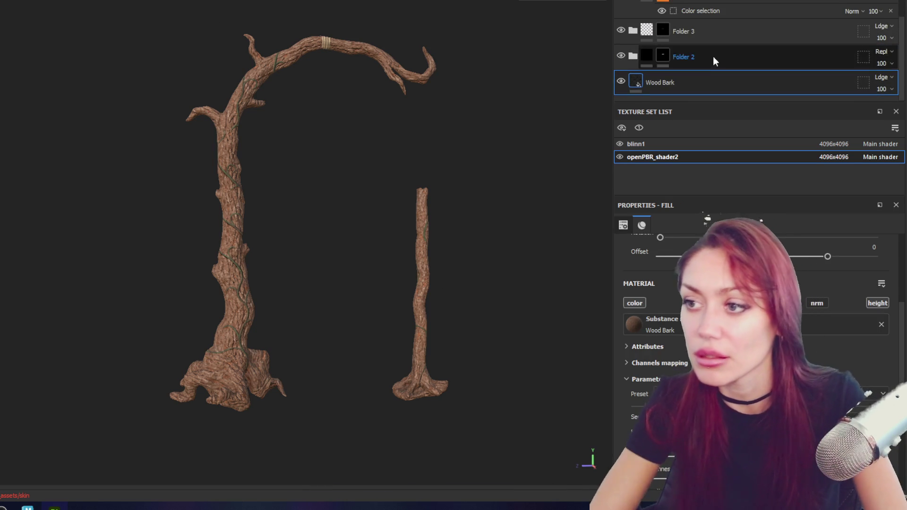
pyautogui.click(870, 3)
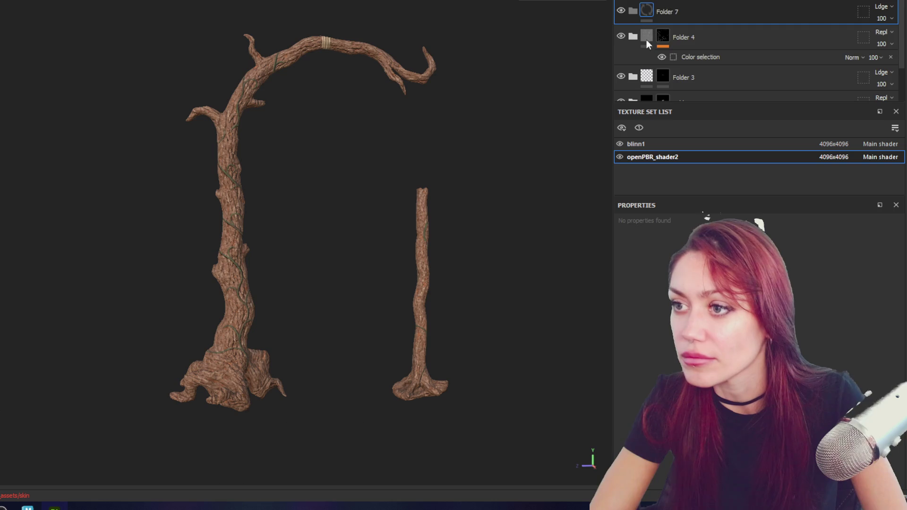
# - Add Folder 7 holding Fill layer 5, with a black mask driven by a Dirt generator
pyautogui.click(799, 6)
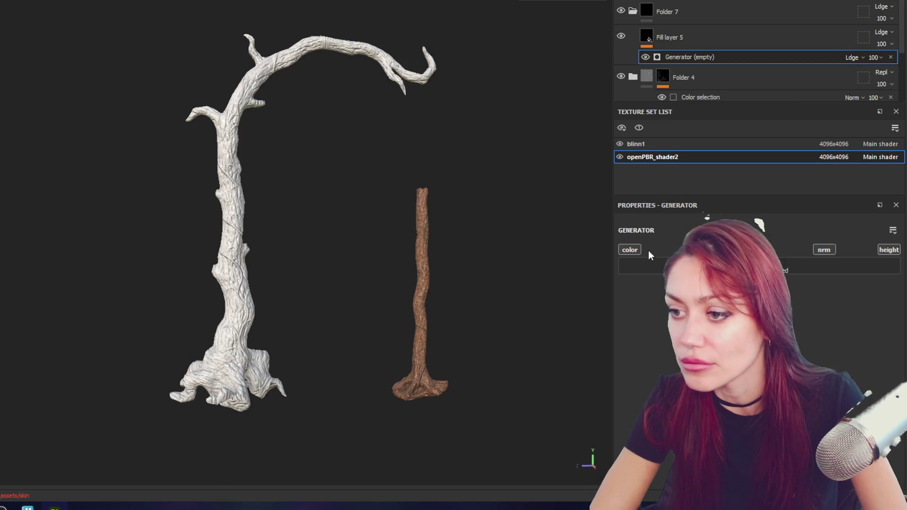
pyautogui.moveTo(667, 36); pyautogui.dragTo(659, 19)
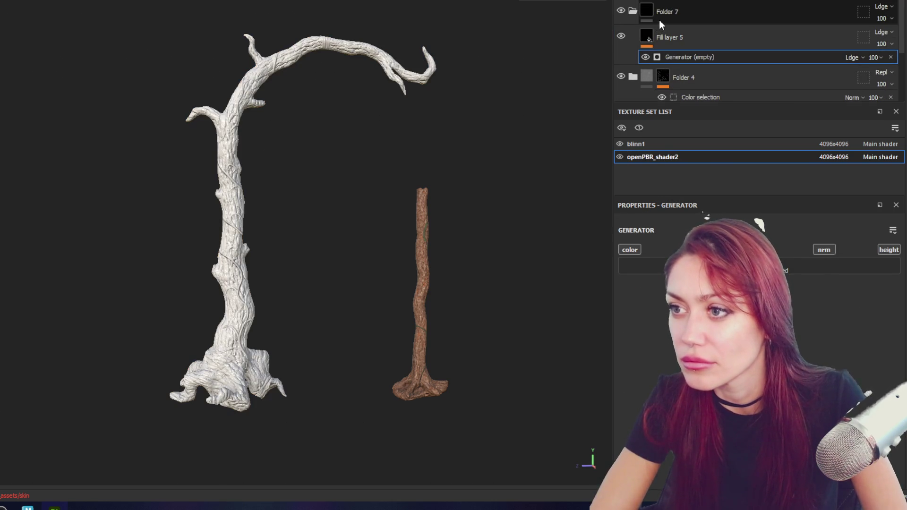
pyautogui.rightClick(660, 19)
pyautogui.click(672, 26)
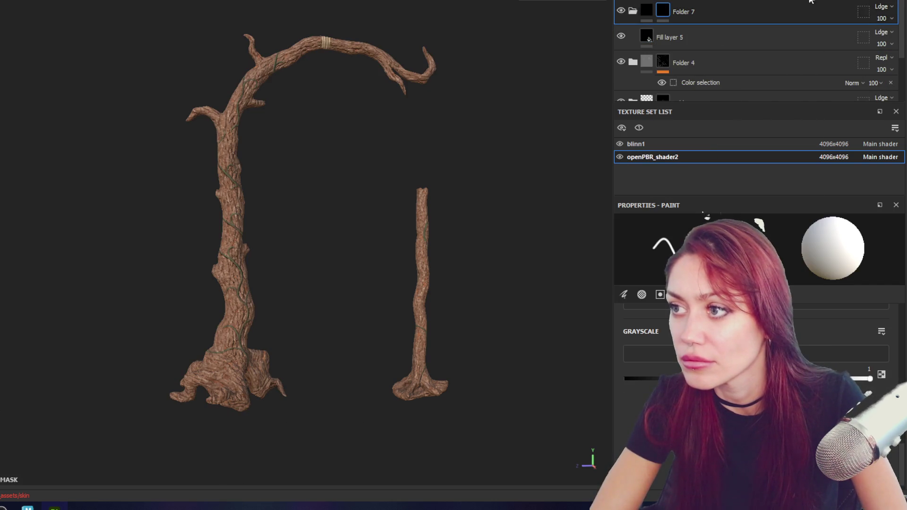
pyautogui.click(708, 253)
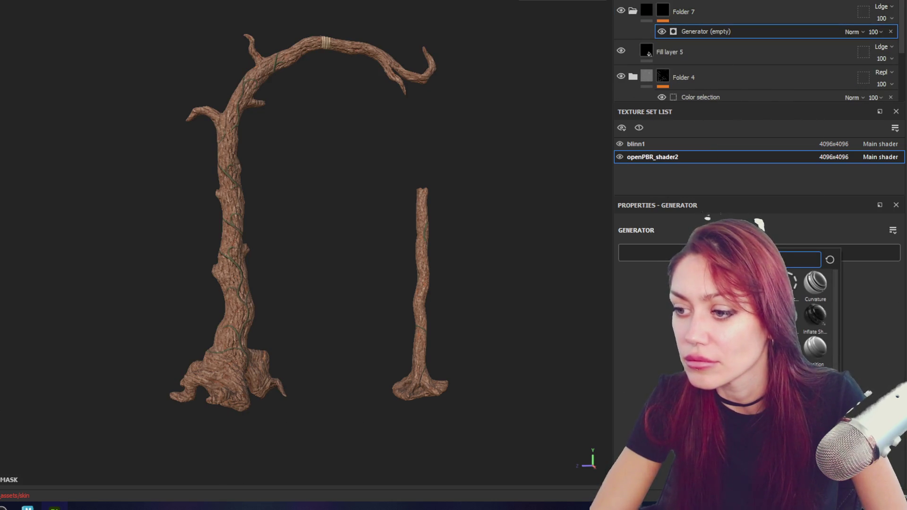
pyautogui.click(652, 278)
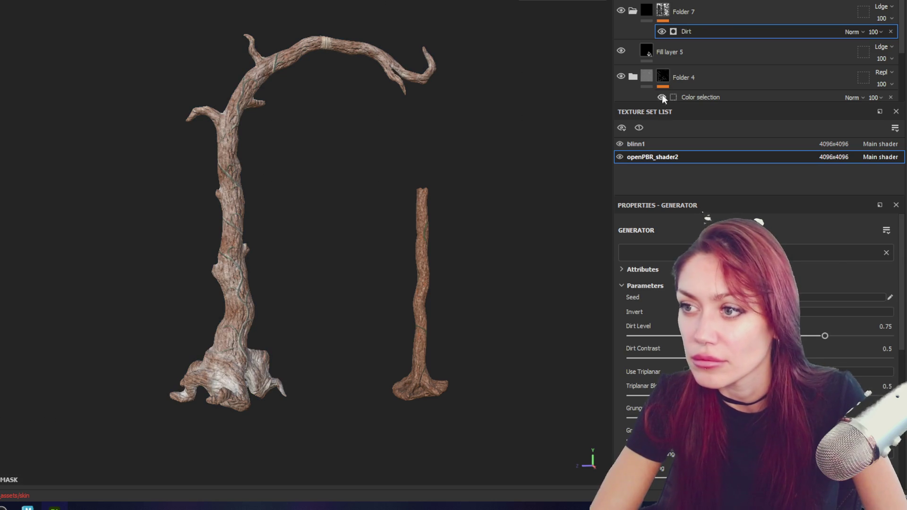
# - Make Fill layer 5 dark brown with height excluded, and set the Dirt Level to 0.8
pyautogui.click(669, 52)
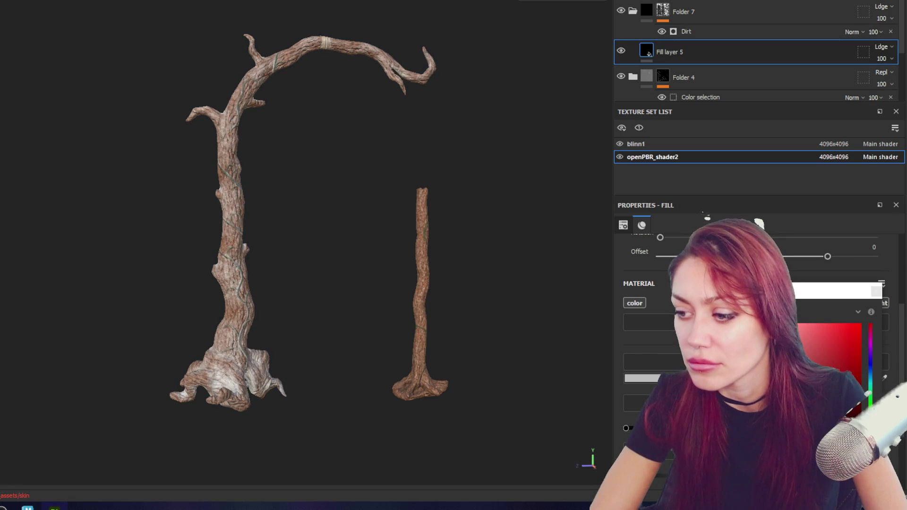
pyautogui.hotkey('ctrl', 'v')
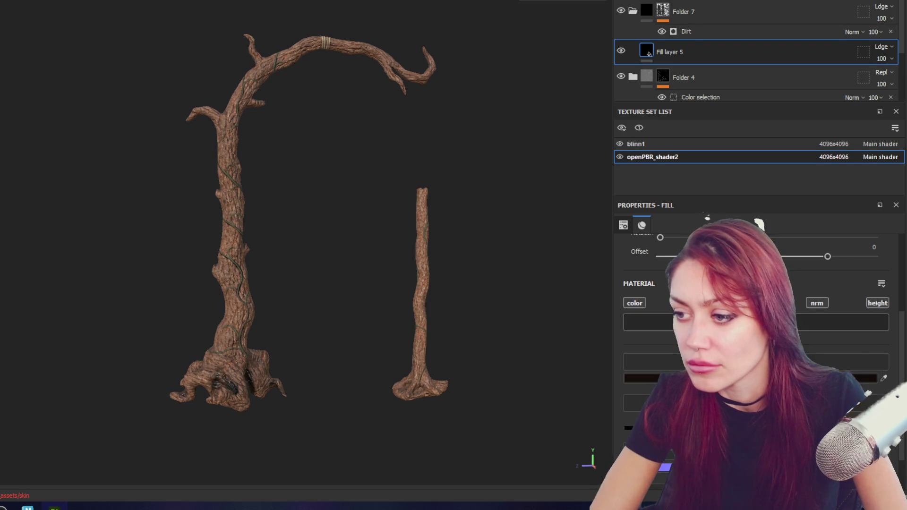
pyautogui.click(877, 303)
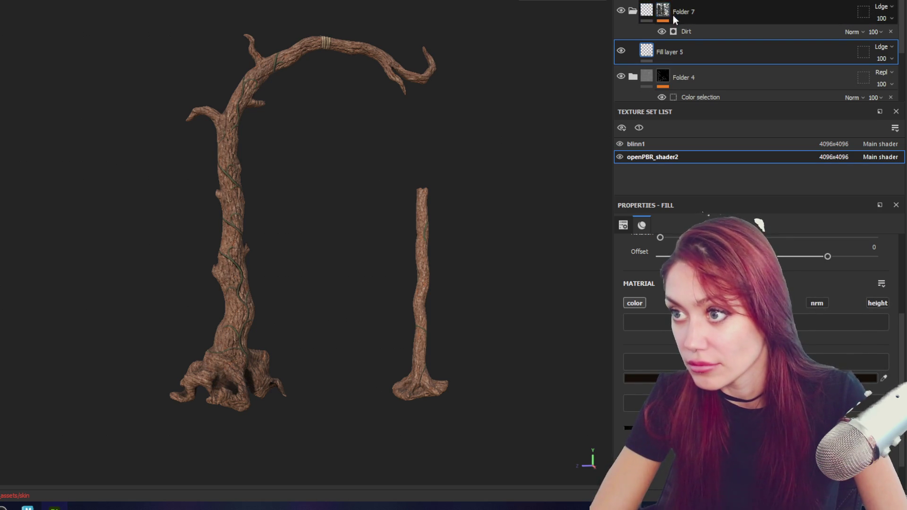
pyautogui.click(680, 32)
pyautogui.click(850, 334)
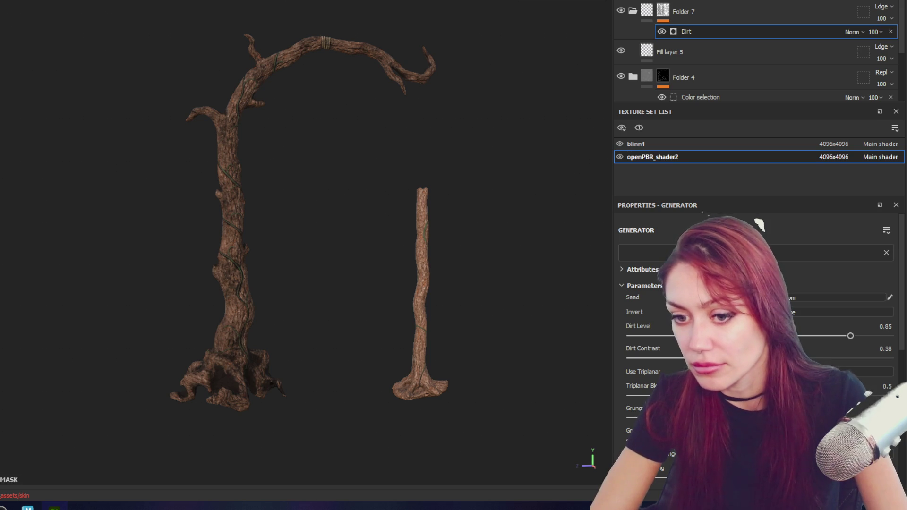
pyautogui.moveTo(849, 336); pyautogui.dragTo(837, 335)
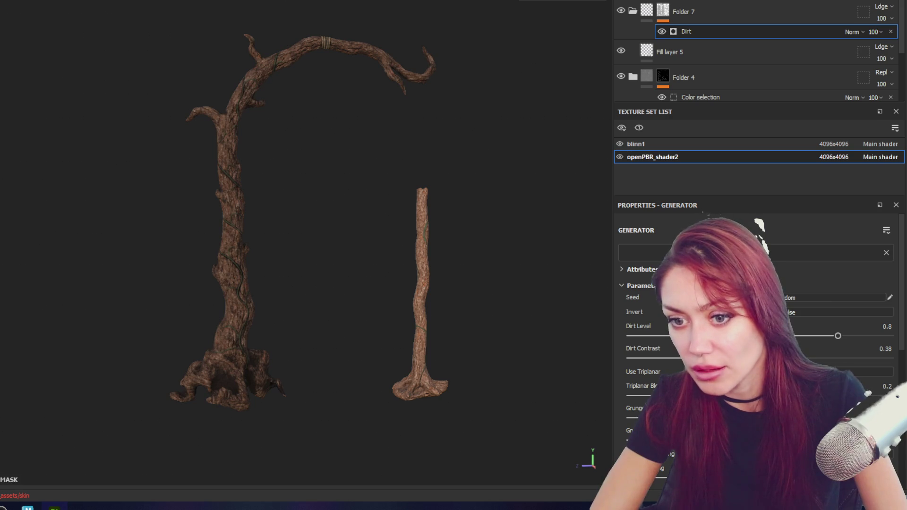
# - Toggle Folder 7's dirt darkening to compare against bare bark, then select the fill and folder together
pyautogui.keyDown('alt'); pyautogui.moveTo(286, 204); pyautogui.dragTo(247, 210); pyautogui.keyUp('alt')
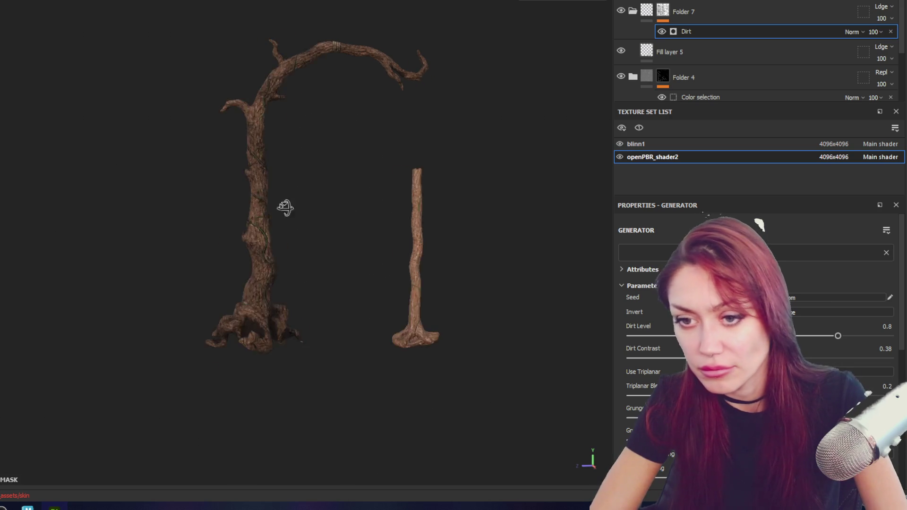
pyautogui.keyDown('alt'); pyautogui.moveTo(247, 210); pyautogui.dragTo(262, 248, button='middle'); pyautogui.keyUp('alt')
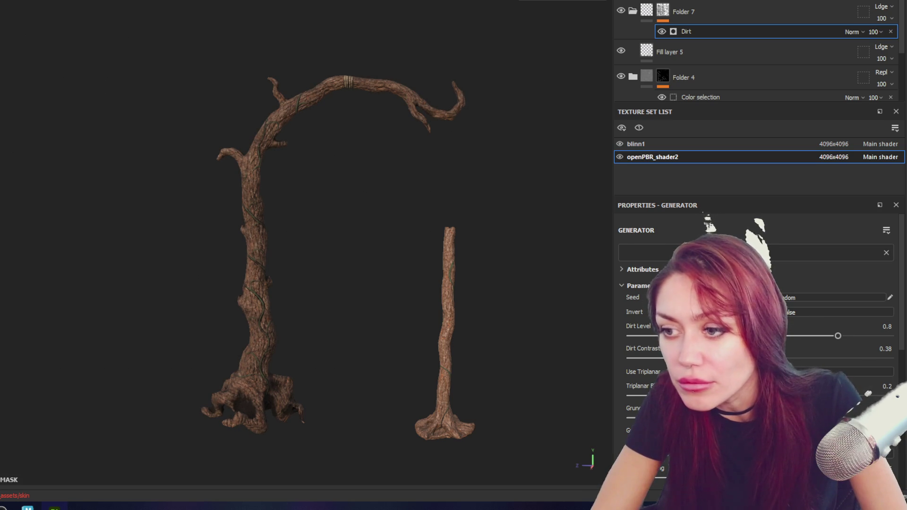
pyautogui.click(620, 10)
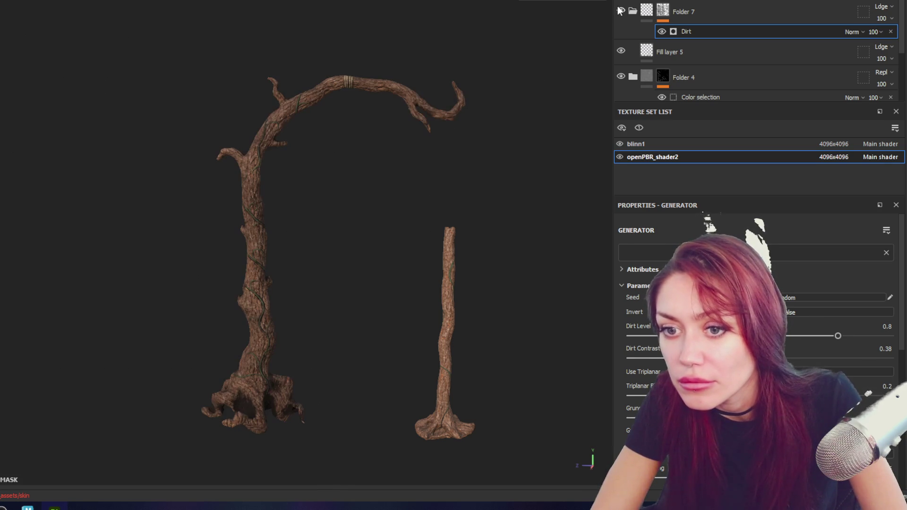
pyautogui.click(683, 12)
# - Group the dirt layers into Folder 8 with Ctrl+G and give it a white mask for painting
pyautogui.hotkey('ctrl', 'g')
pyautogui.rightClick(704, 10)
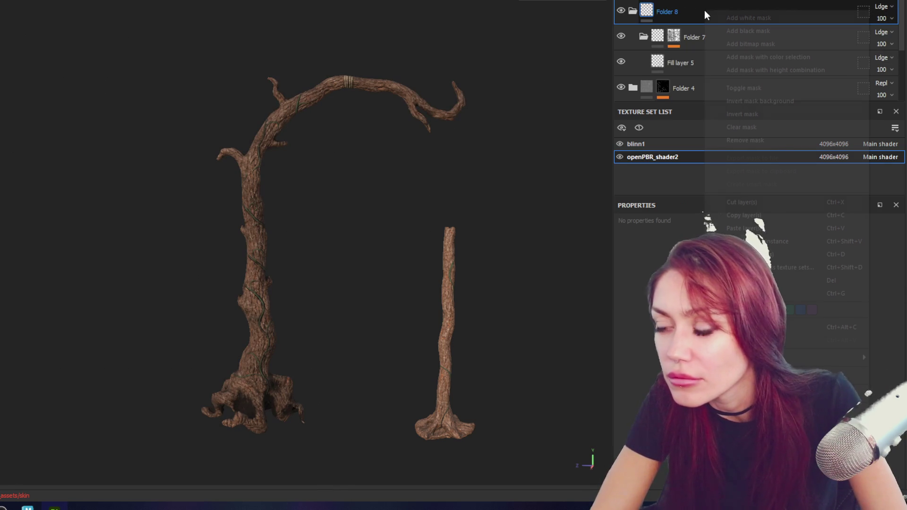
pyautogui.click(716, 17)
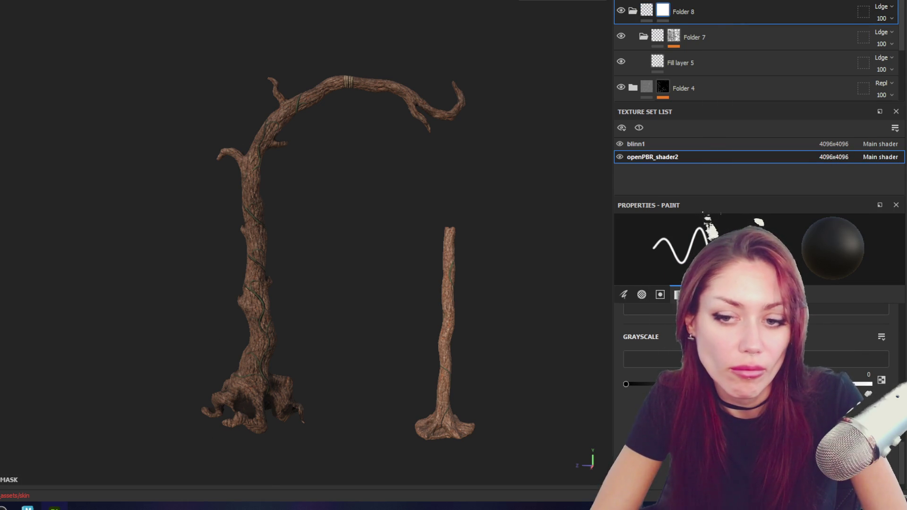
pyautogui.scroll(3, 340, 186)
pyautogui.scroll(3, 340, 186)
pyautogui.click(276, 206)
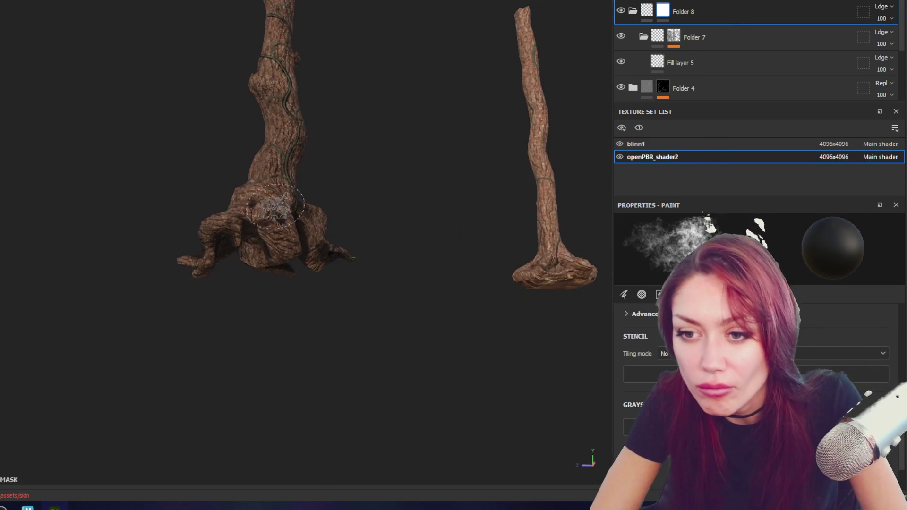
# - Paint mask detail around the trunk's roots and underside, orbiting to reach each side
pyautogui.keyDown('alt'); pyautogui.moveTo(277, 206); pyautogui.dragTo(205, 3); pyautogui.keyUp('alt')
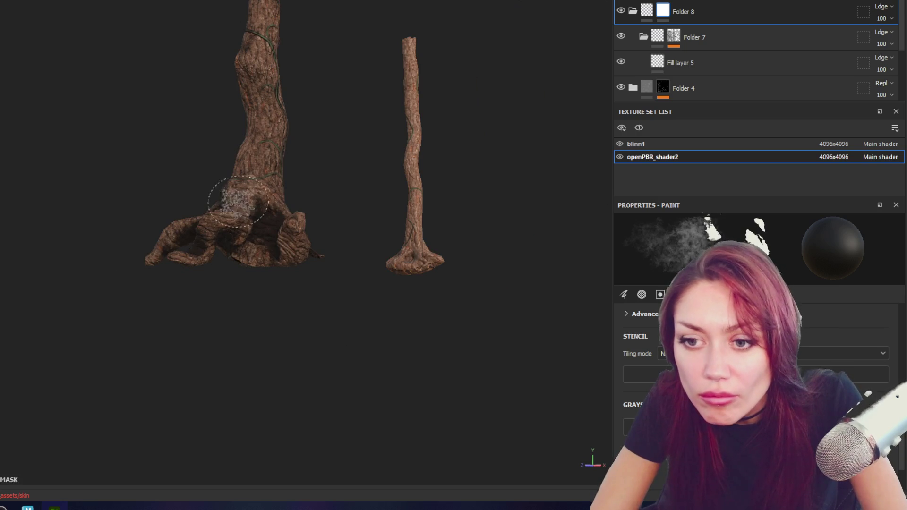
pyautogui.moveTo(240, 243)
pyautogui.keyDown('alt'); pyautogui.mouseDown()
pyautogui.moveTo(415, 263)
pyautogui.moveTo(241, 248)
pyautogui.mouseUp(); pyautogui.keyUp('alt')
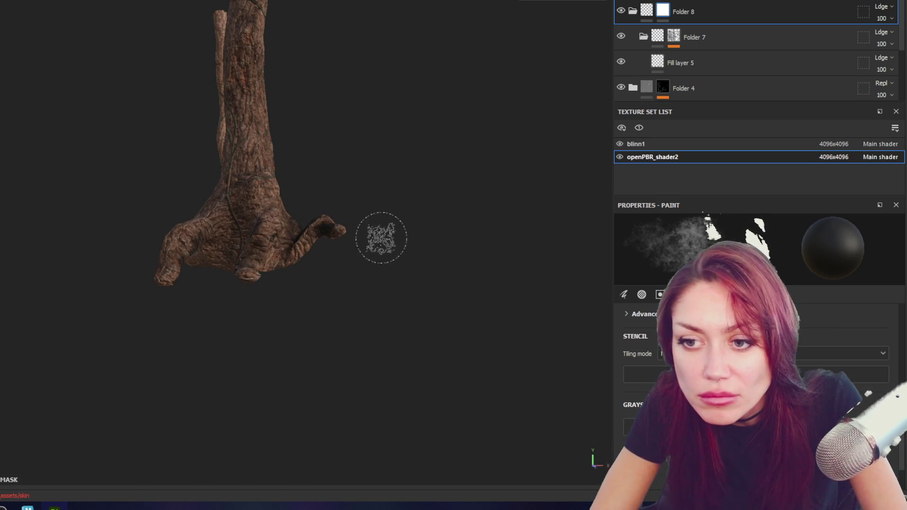
pyautogui.keyDown('alt'); pyautogui.moveTo(357, 236); pyautogui.dragTo(340, 278); pyautogui.keyUp('alt')
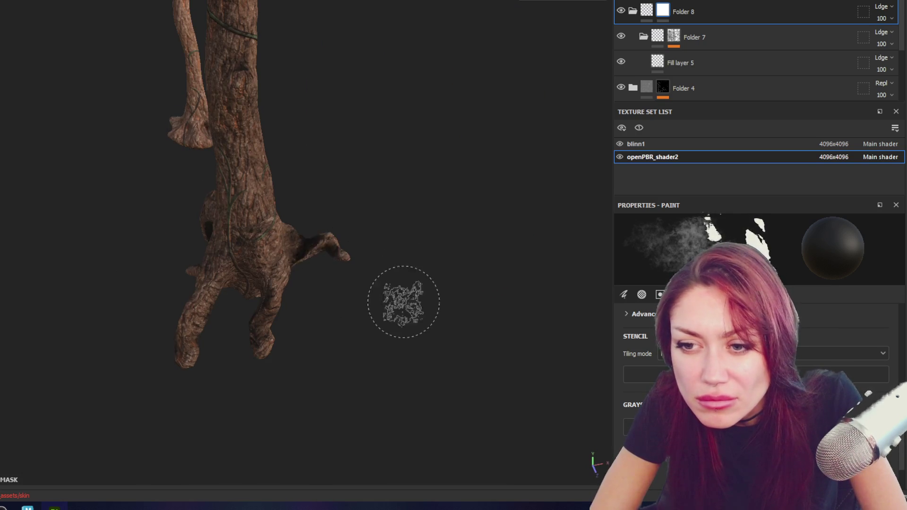
pyautogui.keyDown('alt'); pyautogui.moveTo(401, 304); pyautogui.dragTo(334, 284); pyautogui.keyUp('alt')
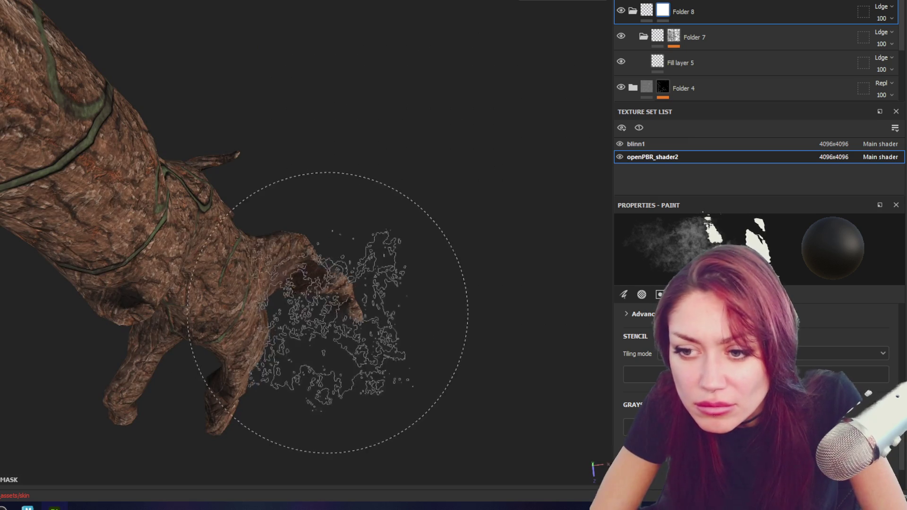
pyautogui.moveTo(344, 340)
pyautogui.keyDown('alt'); pyautogui.mouseDown()
pyautogui.moveTo(475, 224)
pyautogui.moveTo(343, 257)
pyautogui.mouseUp(); pyautogui.keyUp('alt')
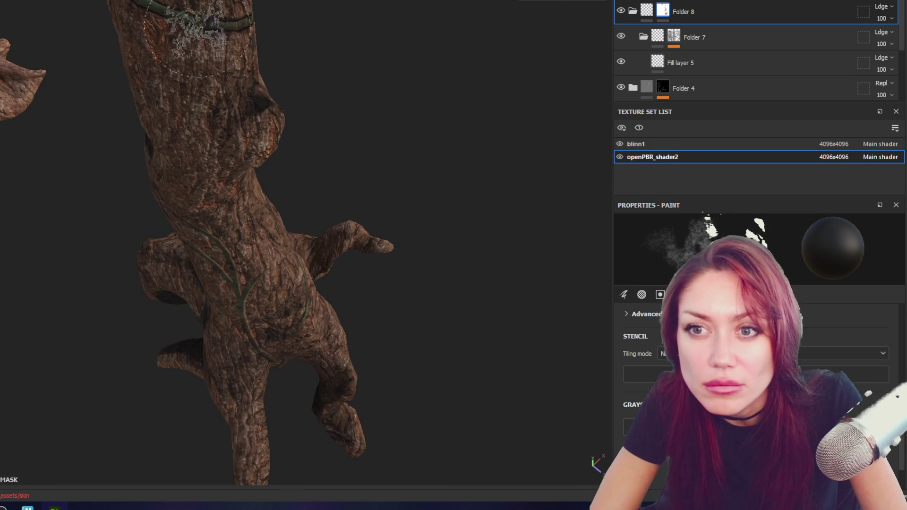
pyautogui.moveTo(263, 101)
pyautogui.keyDown('alt'); pyautogui.mouseDown()
pyautogui.moveTo(569, 133)
pyautogui.moveTo(237, 195)
pyautogui.moveTo(371, 141)
pyautogui.moveTo(203, 161)
pyautogui.mouseUp(); pyautogui.keyUp('alt')
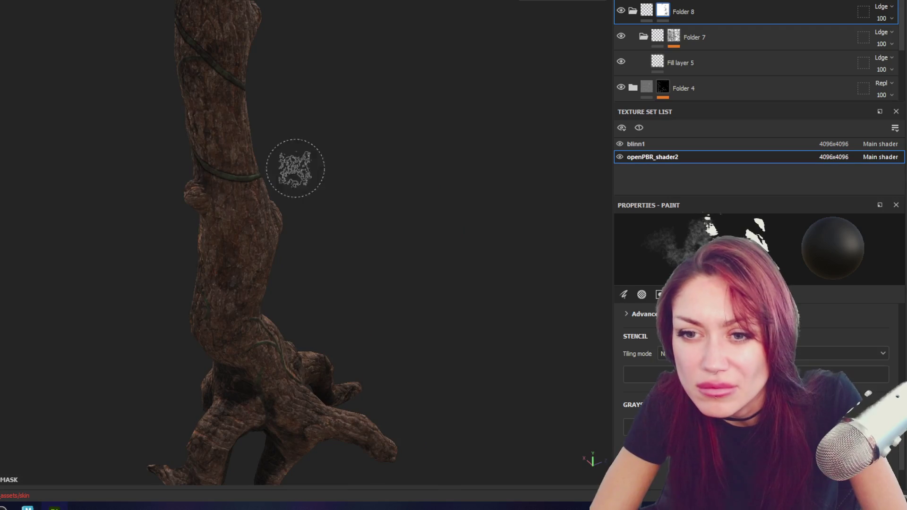
pyautogui.keyDown('alt'); pyautogui.moveTo(296, 162); pyautogui.dragTo(269, 123); pyautogui.keyUp('alt')
pyautogui.moveTo(277, 81)
pyautogui.keyDown('alt'); pyautogui.mouseDown()
pyautogui.moveTo(379, 184)
pyautogui.moveTo(299, 203)
pyautogui.mouseUp(); pyautogui.keyUp('alt')
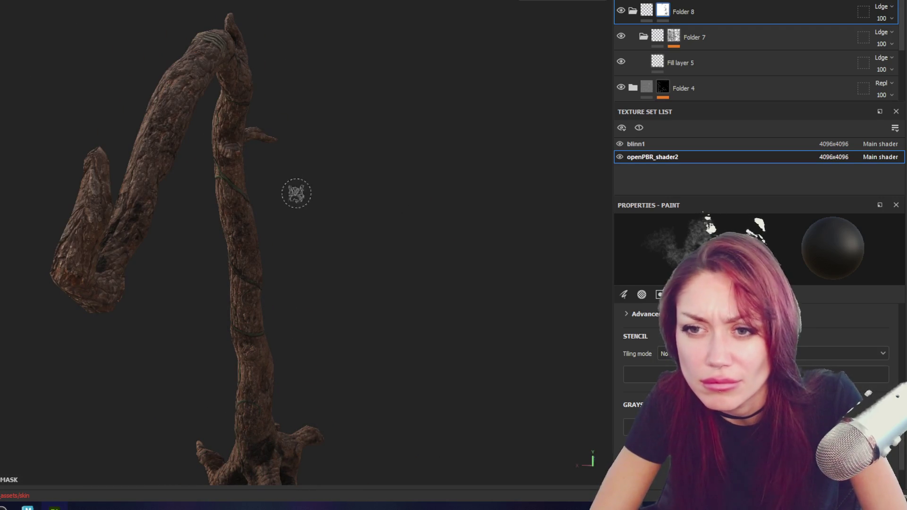
pyautogui.moveTo(427, 233)
pyautogui.keyDown('alt'); pyautogui.mouseDown()
pyautogui.moveTo(383, 158)
pyautogui.moveTo(216, 187)
pyautogui.moveTo(431, 189)
pyautogui.moveTo(220, 164)
pyautogui.moveTo(388, 263)
pyautogui.moveTo(397, 239)
pyautogui.moveTo(295, 225)
pyautogui.moveTo(435, 238)
pyautogui.moveTo(324, 117)
pyautogui.mouseUp(); pyautogui.keyUp('alt')
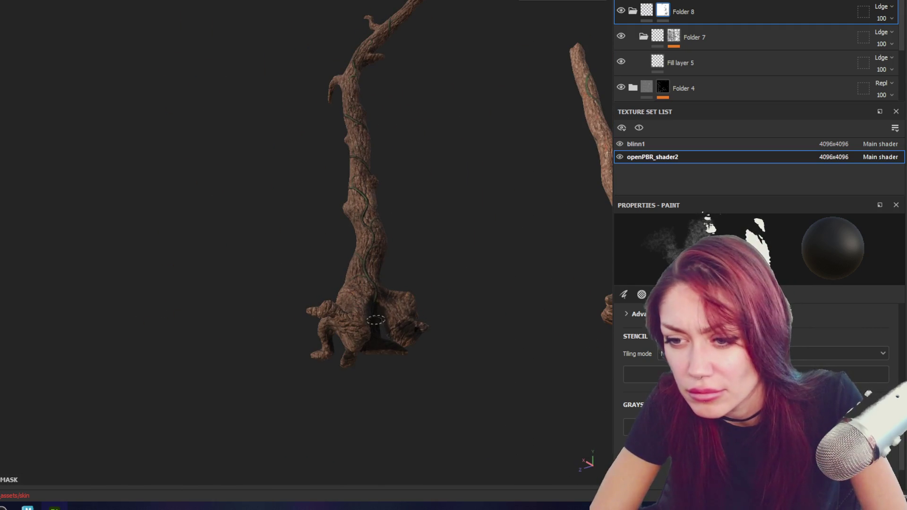
pyautogui.moveTo(417, 339)
pyautogui.keyDown('alt'); pyautogui.mouseDown()
pyautogui.moveTo(393, 368)
pyautogui.moveTo(576, 425)
pyautogui.moveTo(588, 293)
pyautogui.mouseUp(); pyautogui.keyUp('alt')
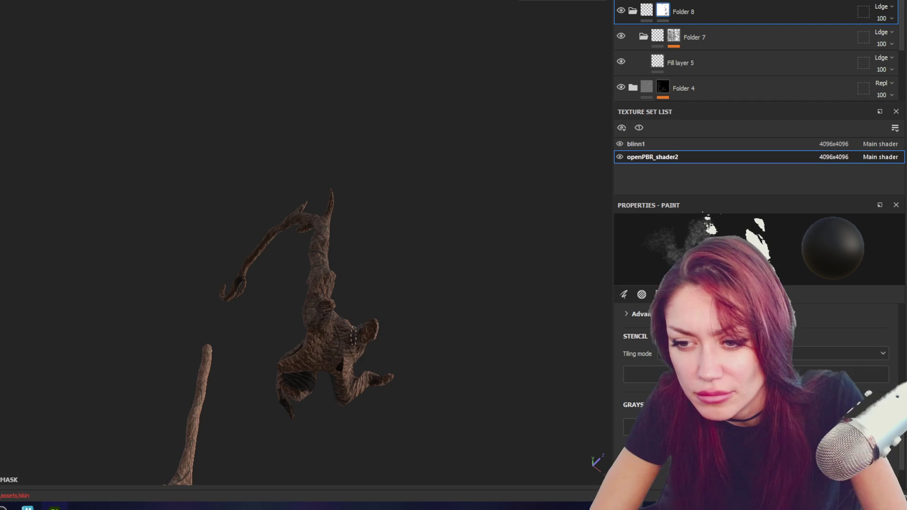
pyautogui.keyDown('alt'); pyautogui.moveTo(313, 400); pyautogui.dragTo(357, 314); pyautogui.keyUp('alt')
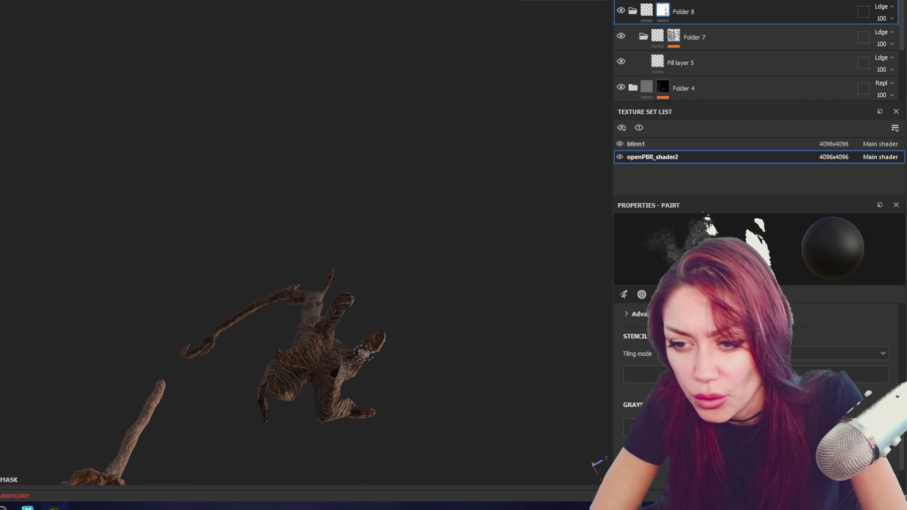
pyautogui.moveTo(362, 352)
pyautogui.keyDown('alt'); pyautogui.mouseDown()
pyautogui.moveTo(389, 188)
pyautogui.moveTo(279, 326)
pyautogui.mouseUp(); pyautogui.keyUp('alt')
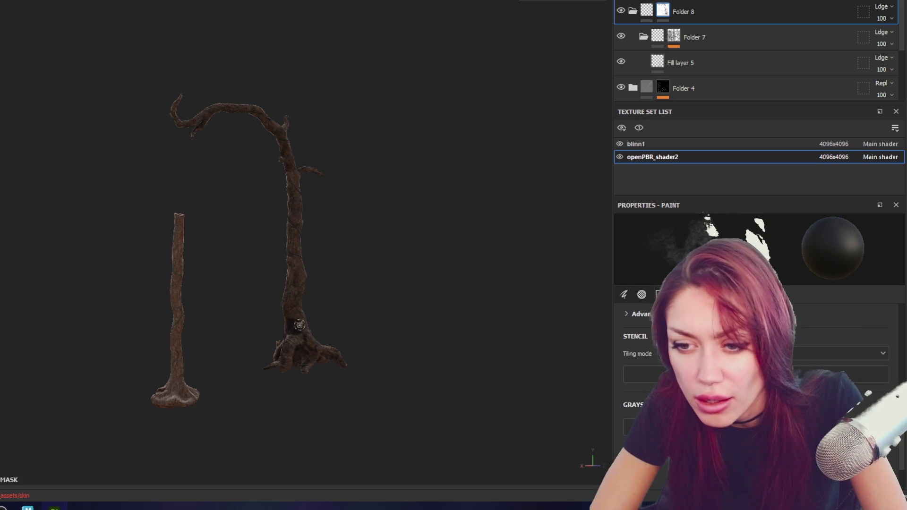
pyautogui.keyDown('alt'); pyautogui.moveTo(306, 359); pyautogui.dragTo(340, 363); pyautogui.keyUp('alt')
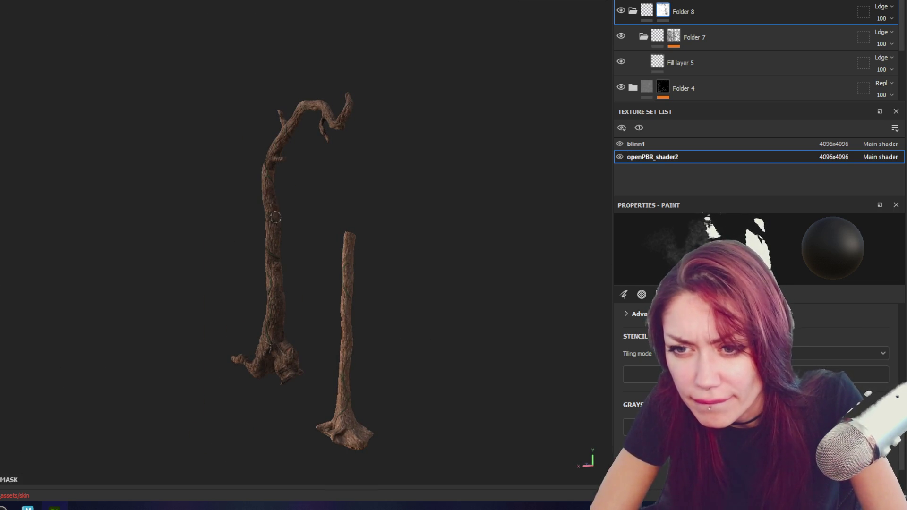
pyautogui.scroll(2, 295, 145)
pyautogui.scroll(5, 333, 387)
# - Paint mask detail on the twisted top and hooked branch, finishing back at a front view
pyautogui.keyDown('alt'); pyautogui.moveTo(332, 387); pyautogui.dragTo(318, 250); pyautogui.keyUp('alt')
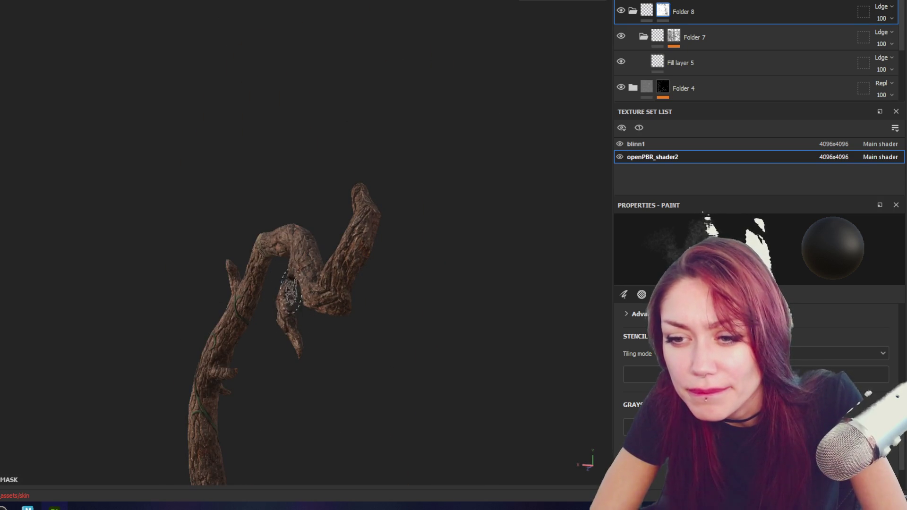
pyautogui.moveTo(301, 284)
pyautogui.keyDown('alt'); pyautogui.mouseDown()
pyautogui.moveTo(309, 293)
pyautogui.moveTo(353, 220)
pyautogui.moveTo(399, 199)
pyautogui.moveTo(137, 276)
pyautogui.moveTo(482, 106)
pyautogui.moveTo(322, 180)
pyautogui.moveTo(404, 229)
pyautogui.moveTo(341, 156)
pyautogui.mouseUp(); pyautogui.keyUp('alt')
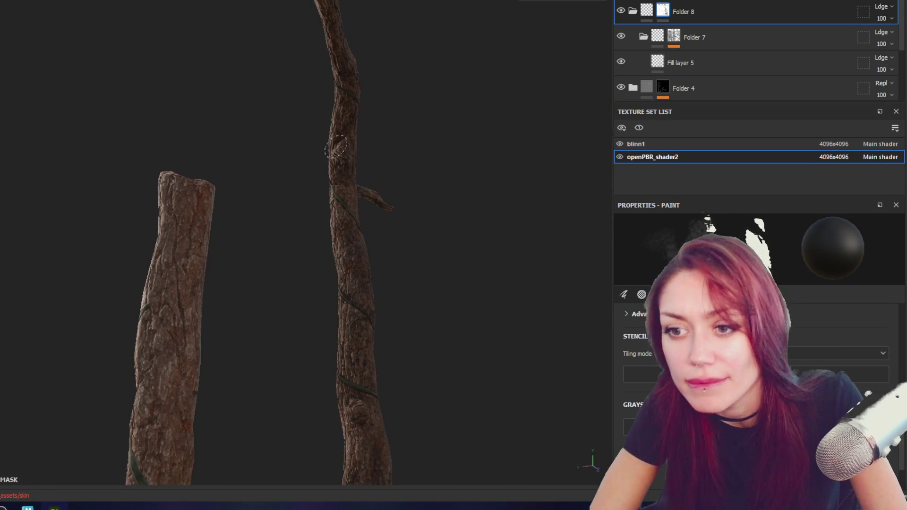
pyautogui.keyDown('alt'); pyautogui.moveTo(360, 189); pyautogui.dragTo(541, 228); pyautogui.keyUp('alt')
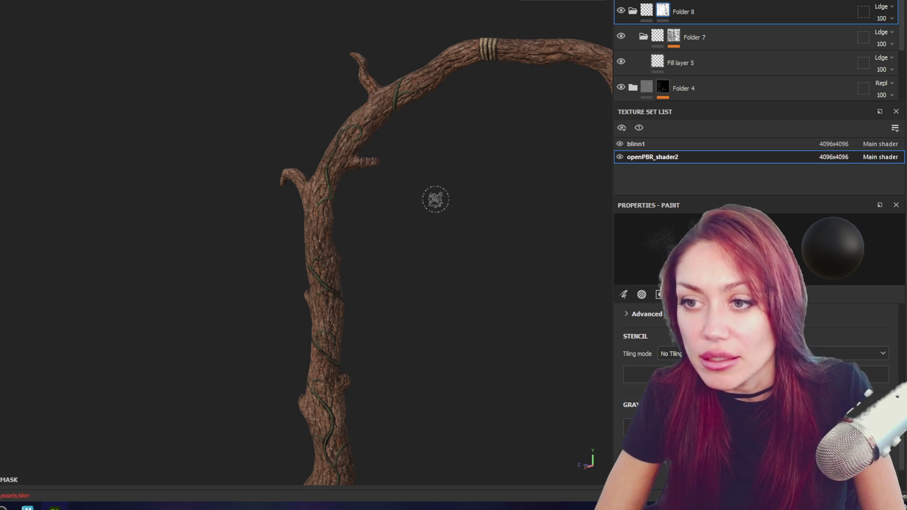
pyautogui.keyDown('alt'); pyautogui.moveTo(529, 128); pyautogui.dragTo(183, 404); pyautogui.keyUp('alt')
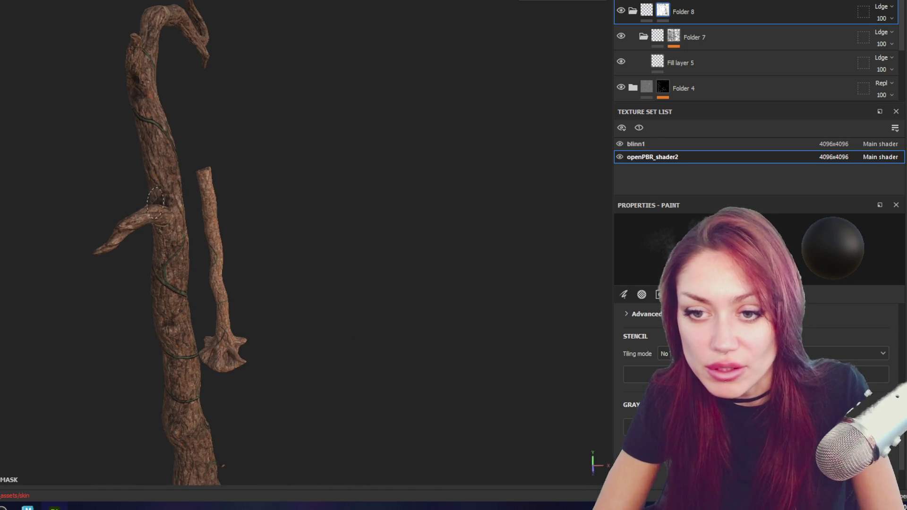
pyautogui.moveTo(145, 199)
pyautogui.keyDown('alt'); pyautogui.mouseDown()
pyautogui.moveTo(91, 71)
pyautogui.moveTo(329, 116)
pyautogui.moveTo(206, 206)
pyautogui.moveTo(319, 217)
pyautogui.moveTo(338, 130)
pyautogui.mouseUp(); pyautogui.keyUp('alt')
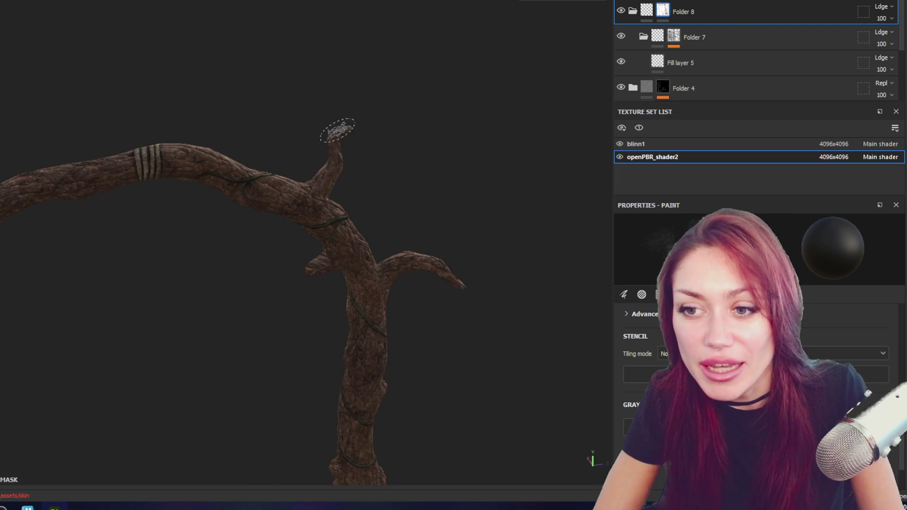
pyautogui.keyDown('alt'); pyautogui.moveTo(314, 308); pyautogui.dragTo(282, 115); pyautogui.keyUp('alt')
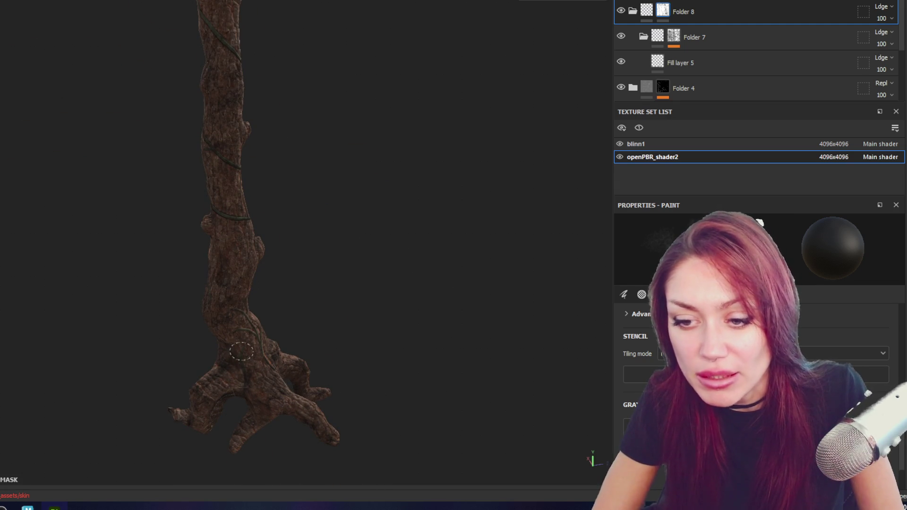
pyautogui.keyDown('alt'); pyautogui.moveTo(199, 386); pyautogui.dragTo(285, 340); pyautogui.keyUp('alt')
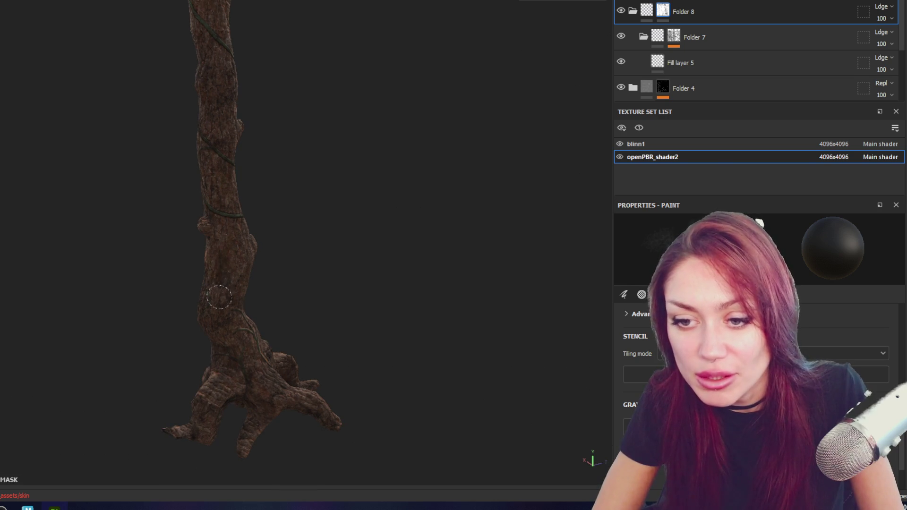
pyautogui.keyDown('alt'); pyautogui.moveTo(229, 272); pyautogui.dragTo(394, 253); pyautogui.keyUp('alt')
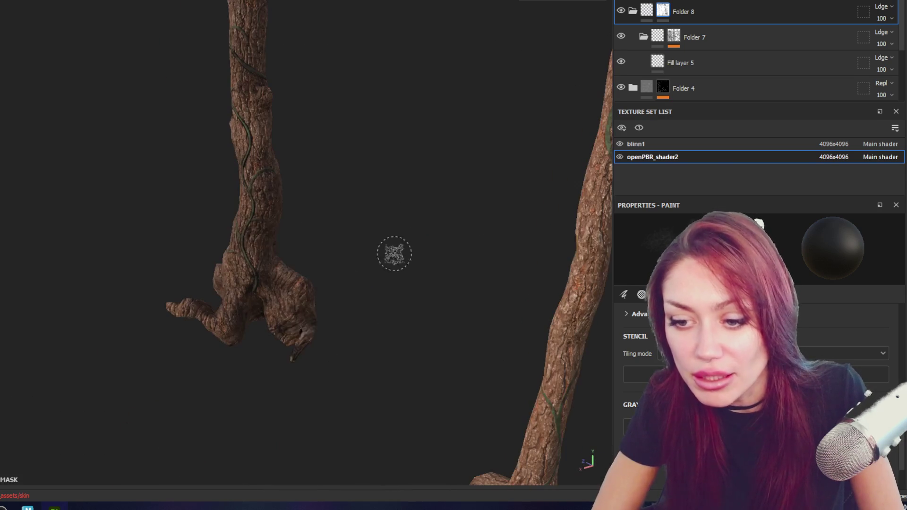
pyautogui.keyDown('alt'); pyautogui.moveTo(249, 410); pyautogui.dragTo(311, 324); pyautogui.keyUp('alt')
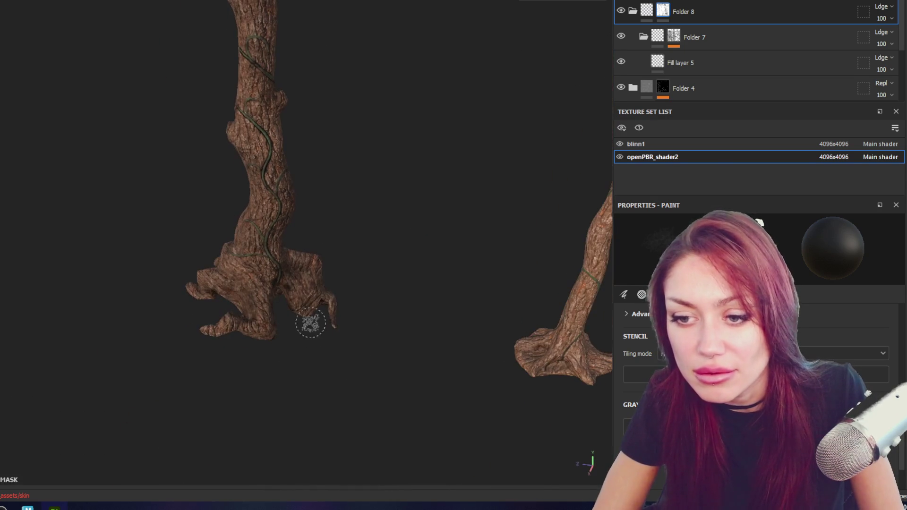
pyautogui.keyDown('alt'); pyautogui.moveTo(603, 284); pyautogui.dragTo(306, 206); pyautogui.keyUp('alt')
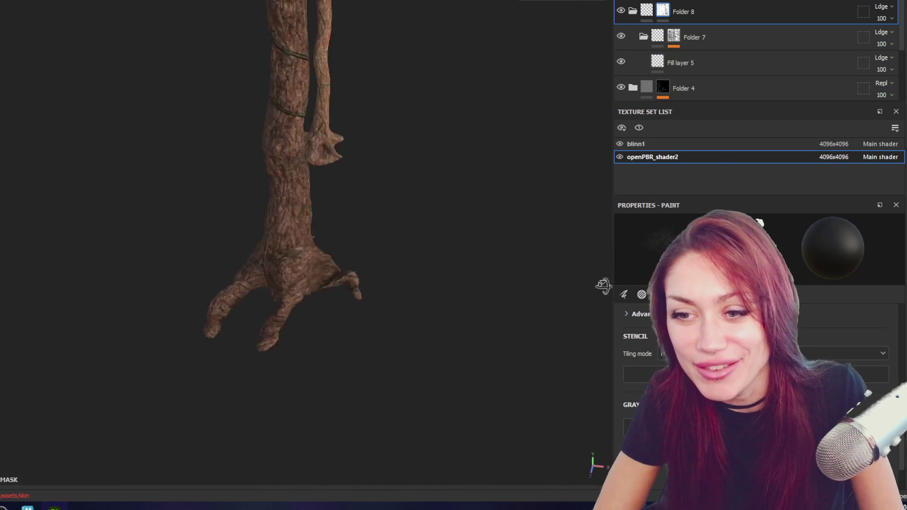
pyautogui.scroll(-5, 306, 206)
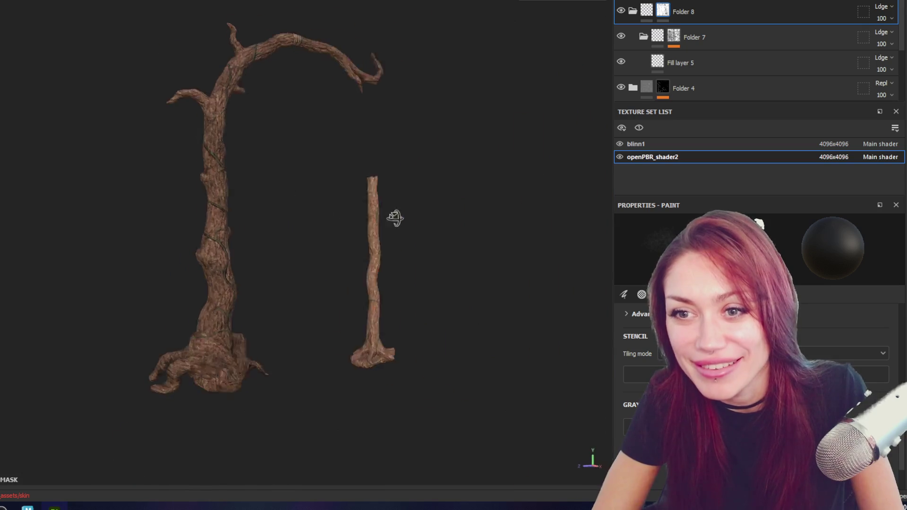
pyautogui.keyDown('alt'); pyautogui.moveTo(394, 217); pyautogui.dragTo(241, 314); pyautogui.keyUp('alt')
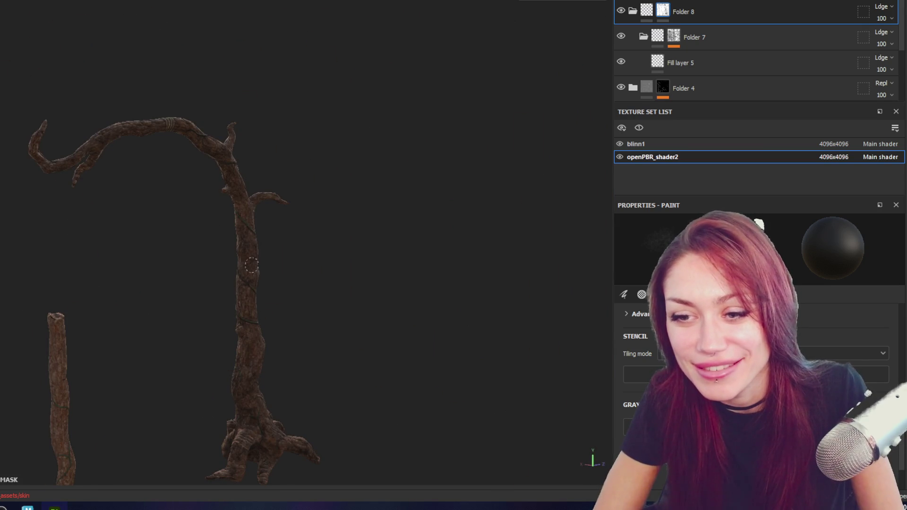
pyautogui.keyDown('alt'); pyautogui.moveTo(248, 265); pyautogui.dragTo(300, 233); pyautogui.keyUp('alt')
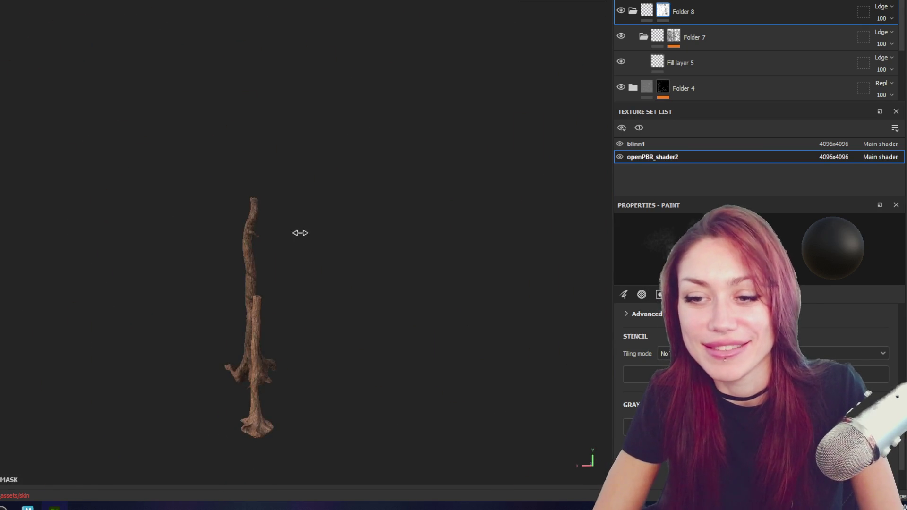
pyautogui.moveTo(577, 255)
pyautogui.keyDown('alt'); pyautogui.mouseDown()
pyautogui.moveTo(407, 259)
pyautogui.moveTo(472, 255)
pyautogui.mouseUp(); pyautogui.keyUp('alt')
pyautogui.scroll(2, 471, 255)
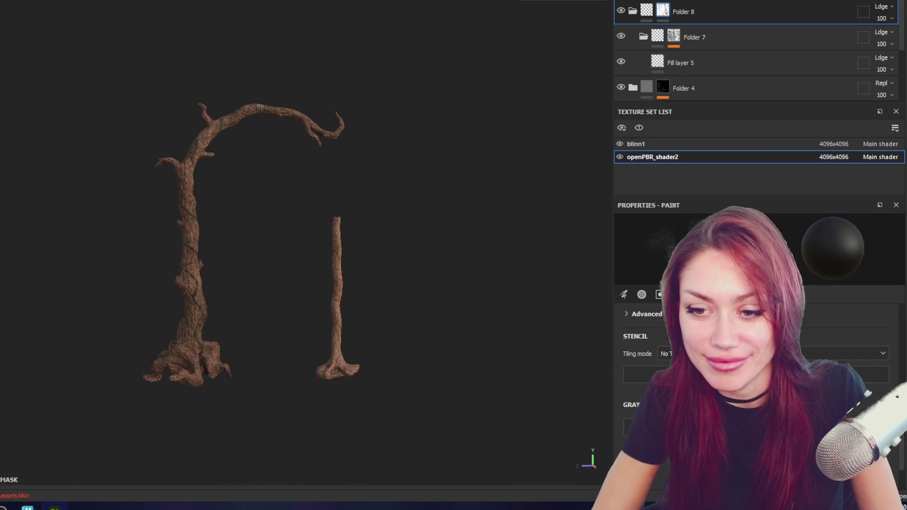
# - Collapse Folder 8, switch to the blinn1 texture set, and collapse its Folder 4
pyautogui.click(633, 11)
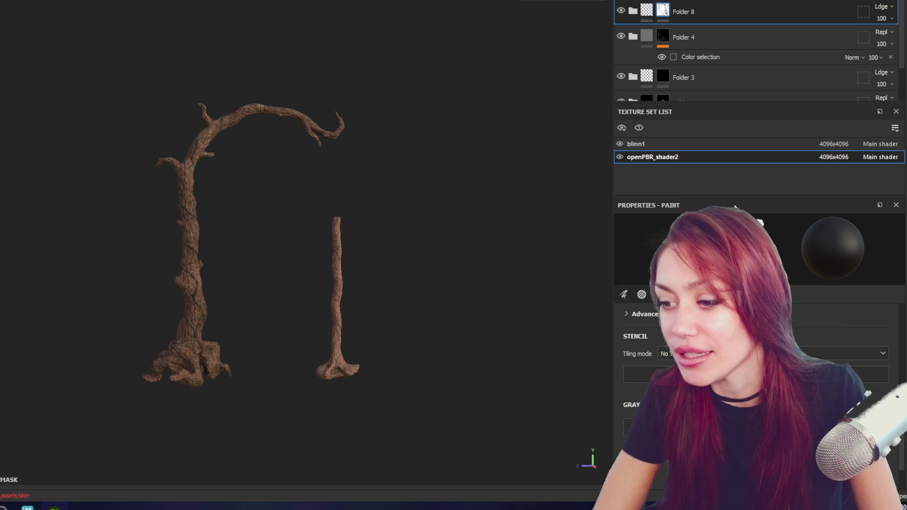
pyautogui.click(665, 143)
pyautogui.keyDown('alt'); pyautogui.moveTo(342, 263); pyautogui.dragTo(253, 182, button='middle'); pyautogui.keyUp('alt')
pyautogui.scroll(2, 223, 142)
pyautogui.scroll(2, 222, 142)
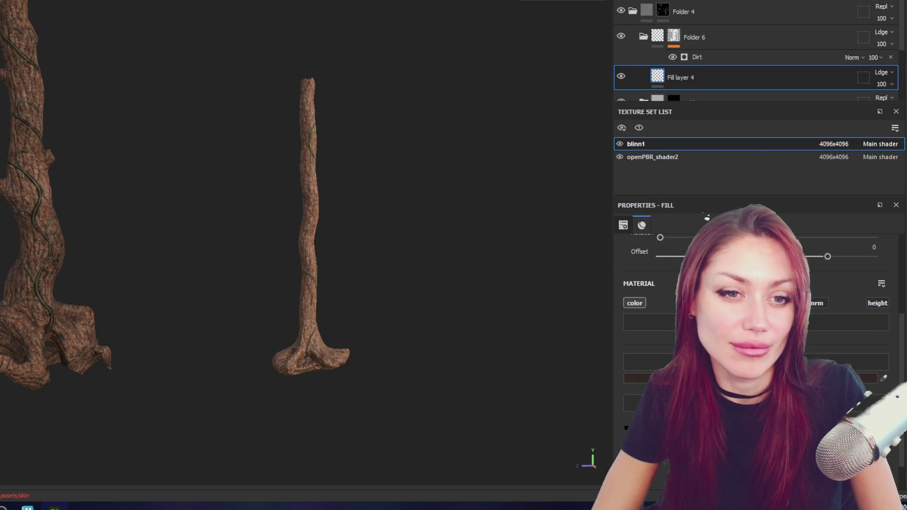
pyautogui.scroll(2, 343, 294)
pyautogui.scroll(2, 361, 215)
pyautogui.scroll(1, 361, 214)
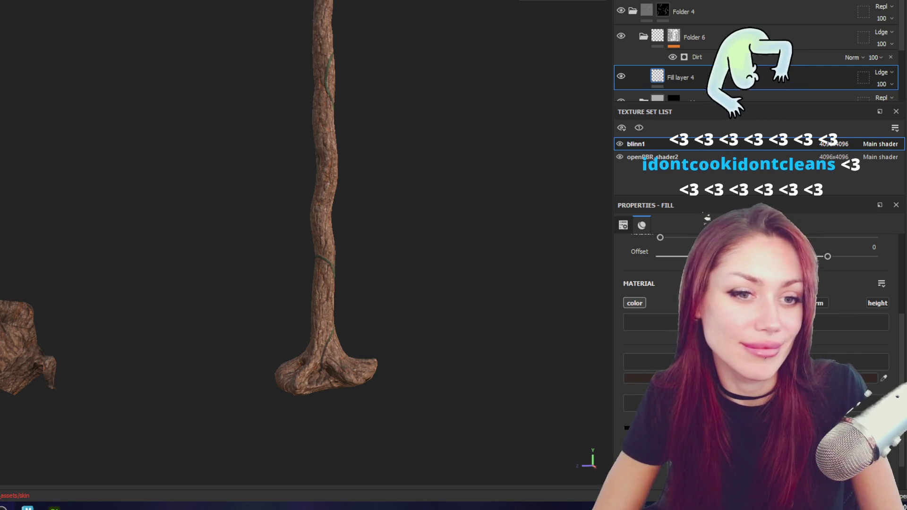
pyautogui.scroll(-3, 373, 209)
pyautogui.moveTo(364, 168)
pyautogui.keyDown('alt'); pyautogui.mouseDown()
pyautogui.moveTo(323, 154)
pyautogui.moveTo(370, 152)
pyautogui.mouseUp(); pyautogui.keyUp('alt')
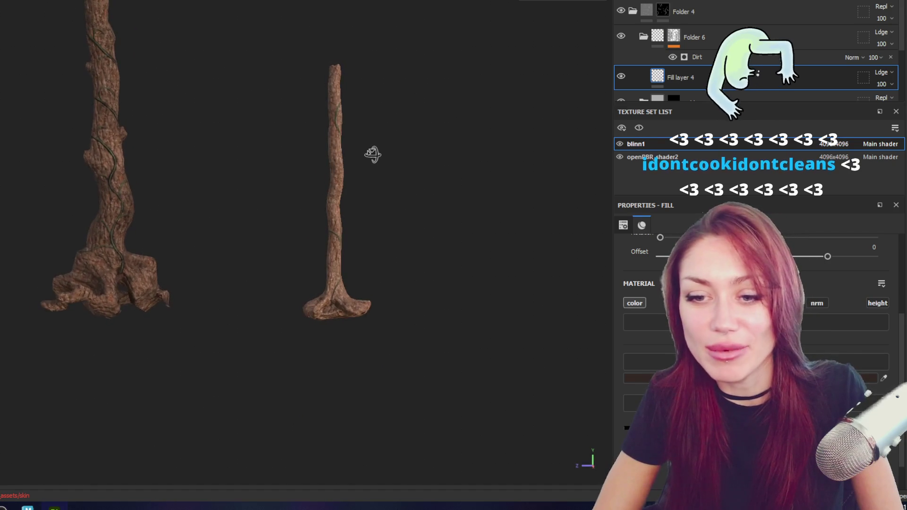
pyautogui.scroll(2, 324, 170)
pyautogui.scroll(3, 377, 169)
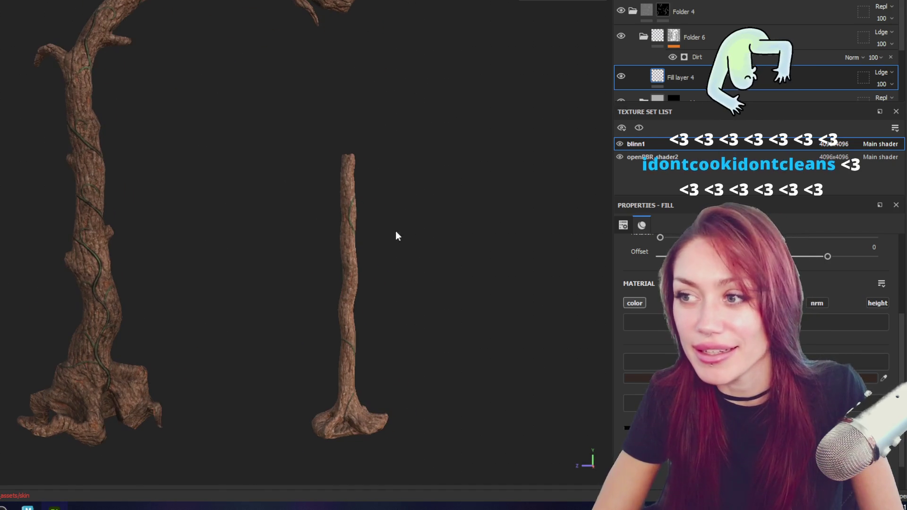
pyautogui.click(638, 11)
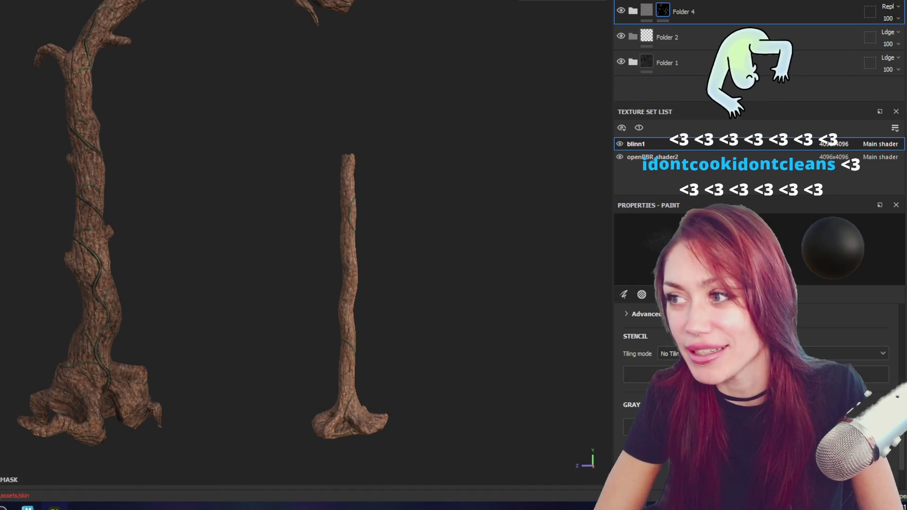
# - Give Folder 7 a black mask and set its fill colour to a dark brown tone
pyautogui.rightClick(694, 12)
pyautogui.click(715, 29)
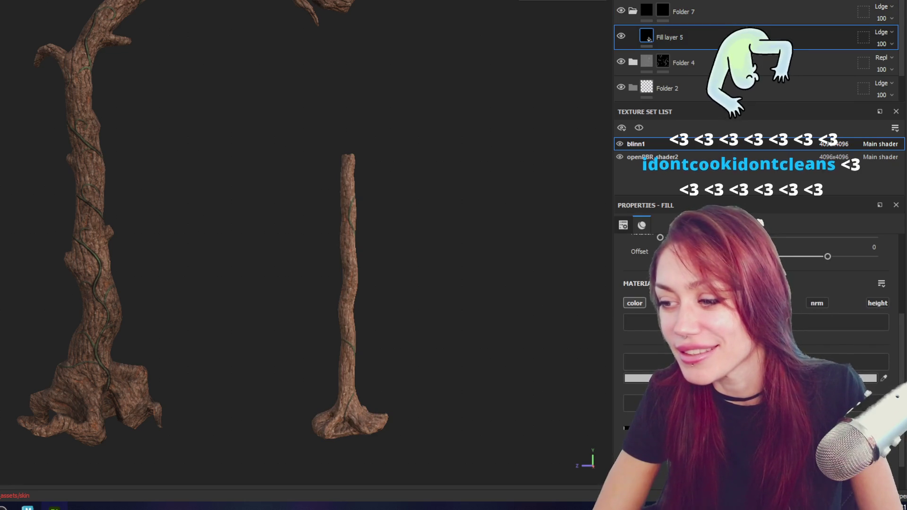
pyautogui.click(850, 377)
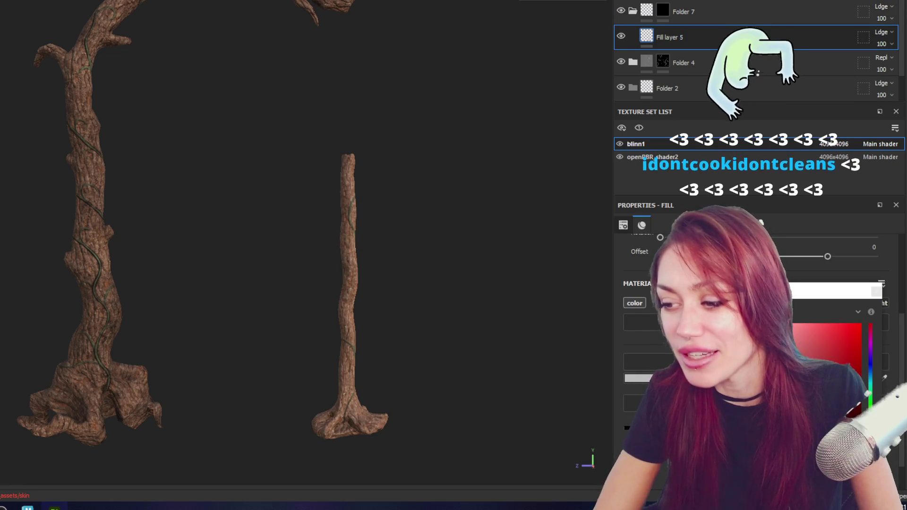
pyautogui.click(815, 372)
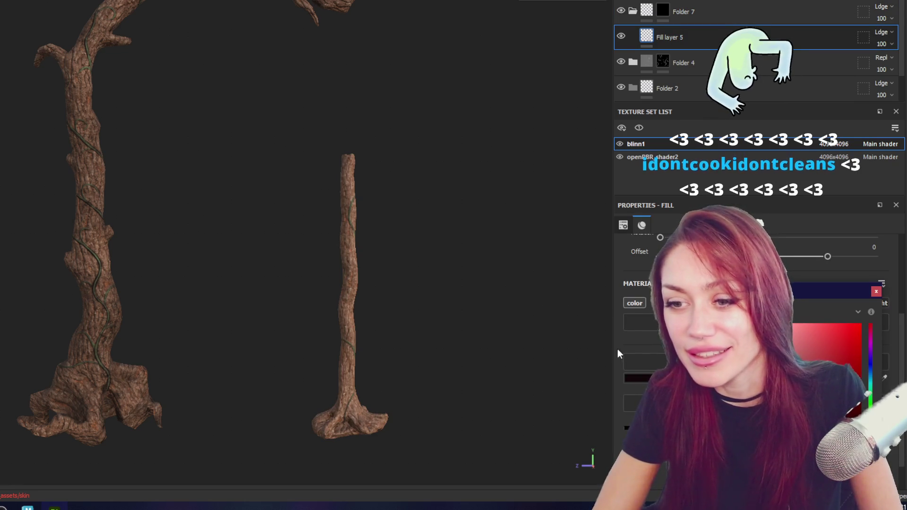
pyautogui.click(870, 425)
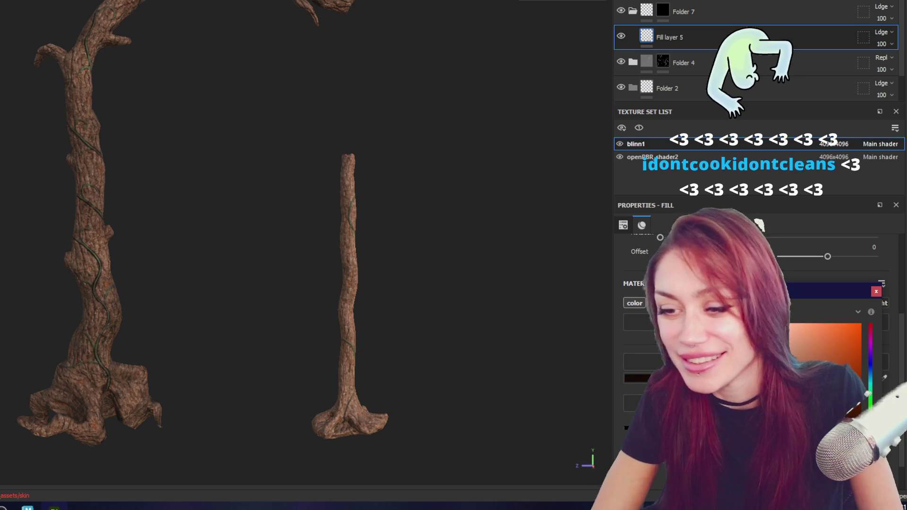
# - Drive Folder 7's mask with a Dirt generator, raising its Level and lowering its Contrast
pyautogui.click(691, 9)
pyautogui.click(814, 3)
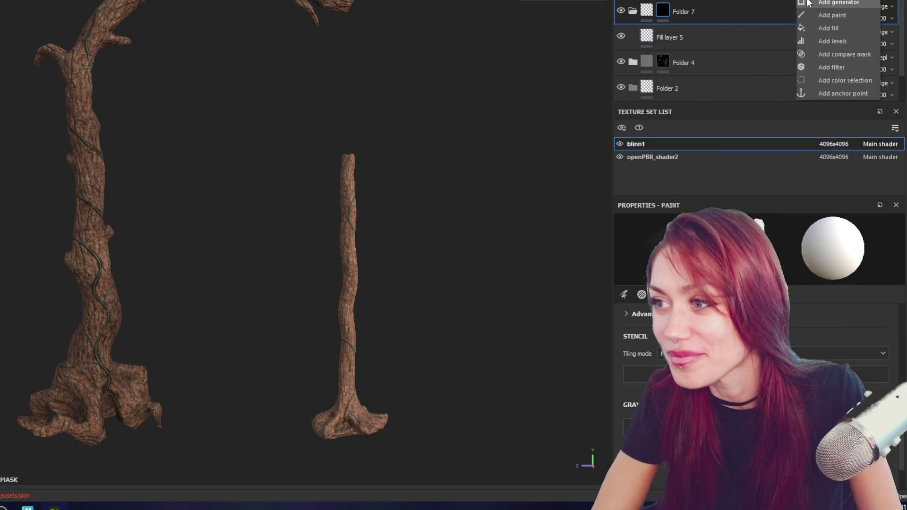
pyautogui.click(679, 253)
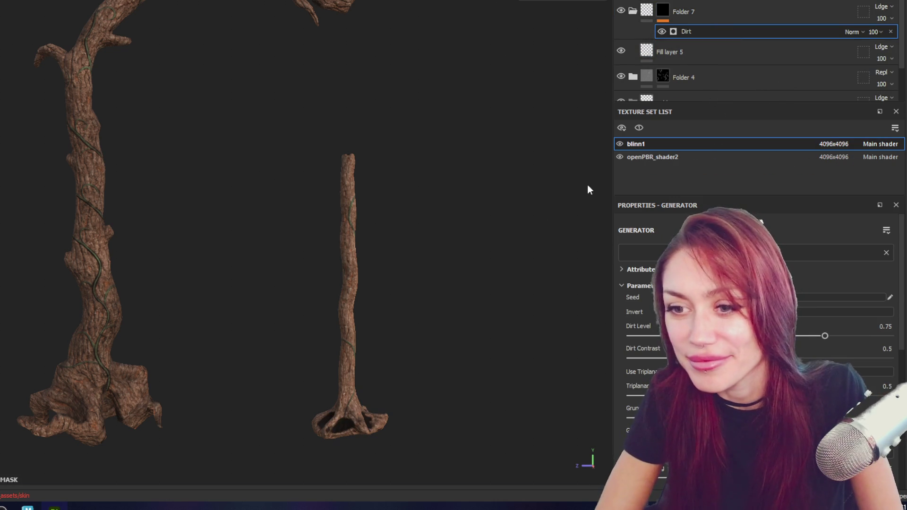
pyautogui.click(853, 335)
pyautogui.moveTo(741, 358); pyautogui.dragTo(664, 358)
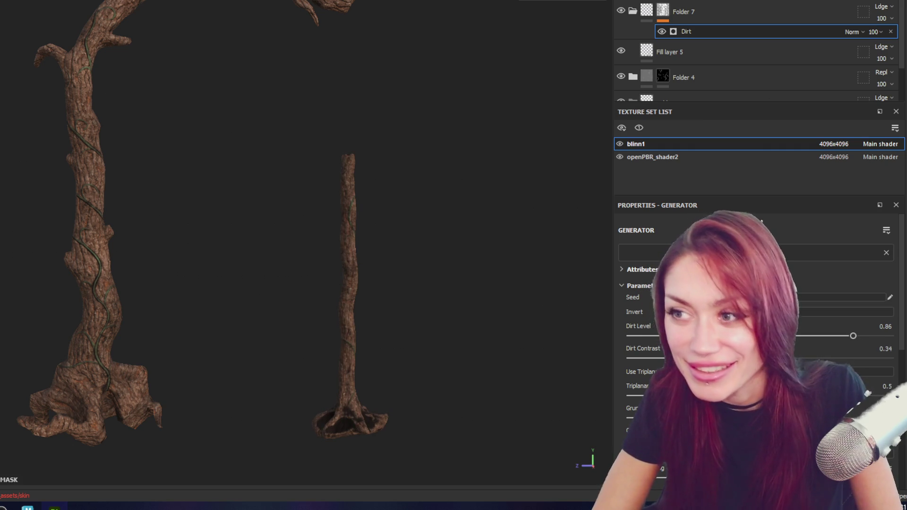
# - Group Folder 7 into a new Folder 8 with Ctrl+G and give Folder 8 a black mask
pyautogui.hotkey('ctrl', 'g')
pyautogui.click(704, 14)
pyautogui.rightClick(716, 10)
pyautogui.click(726, 39)
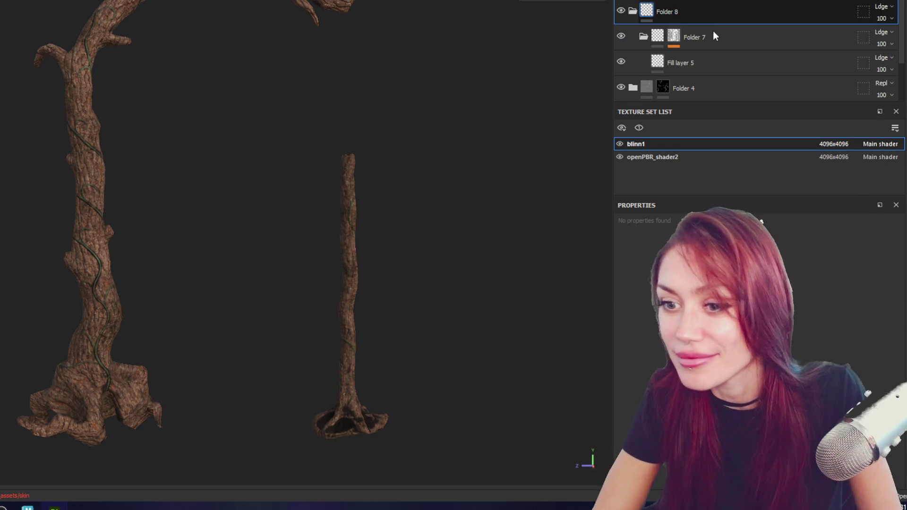
# - With the paint colour swapped to black, paint darkening into the hollow at the trunk base
pyautogui.press('x')
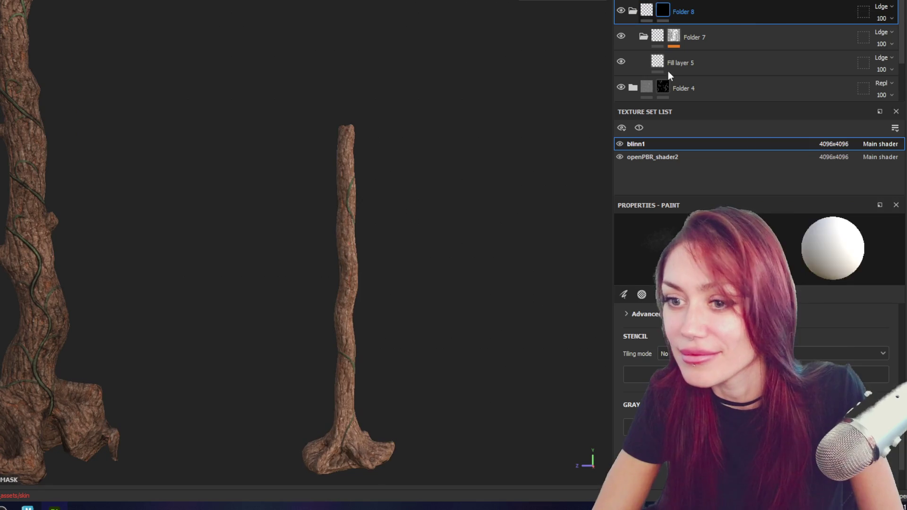
pyautogui.keyDown('alt'); pyautogui.moveTo(496, 304); pyautogui.dragTo(404, 146, button='middle'); pyautogui.keyUp('alt')
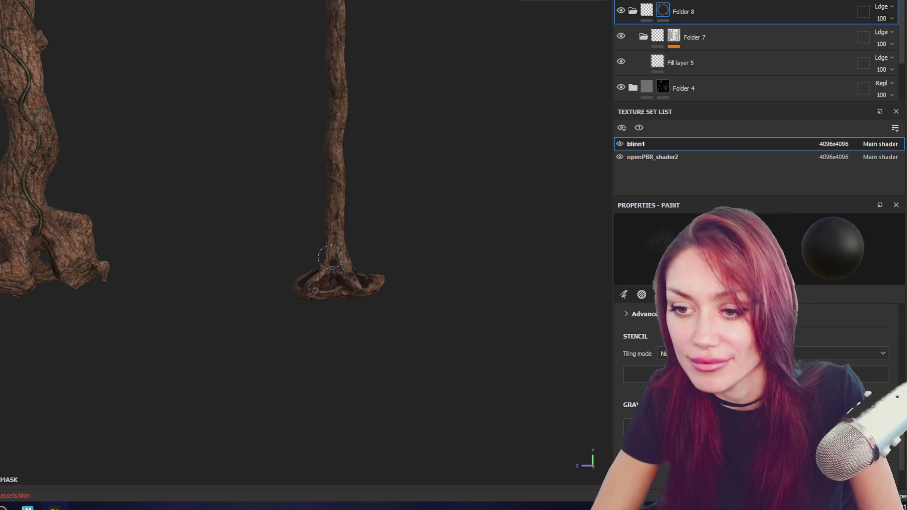
pyautogui.scroll(3, 339, 276)
pyautogui.moveTo(375, 263)
pyautogui.keyDown('alt'); pyautogui.mouseDown()
pyautogui.moveTo(434, 250)
pyautogui.moveTo(324, 157)
pyautogui.moveTo(290, 192)
pyautogui.mouseUp(); pyautogui.keyUp('alt')
pyautogui.moveTo(245, 354)
pyautogui.keyDown('alt'); pyautogui.mouseDown()
pyautogui.moveTo(330, 296)
pyautogui.moveTo(293, 315)
pyautogui.mouseUp(); pyautogui.keyUp('alt')
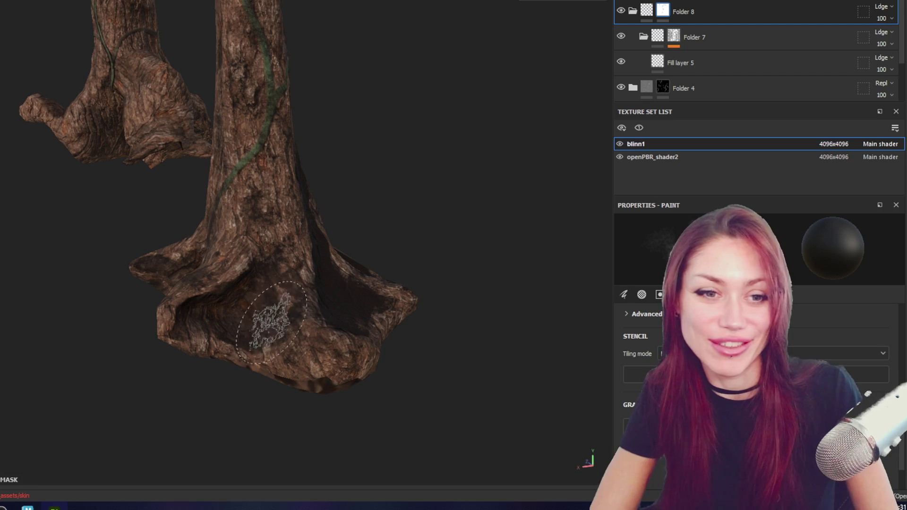
pyautogui.keyDown('alt'); pyautogui.moveTo(287, 276); pyautogui.dragTo(255, 275); pyautogui.keyUp('alt')
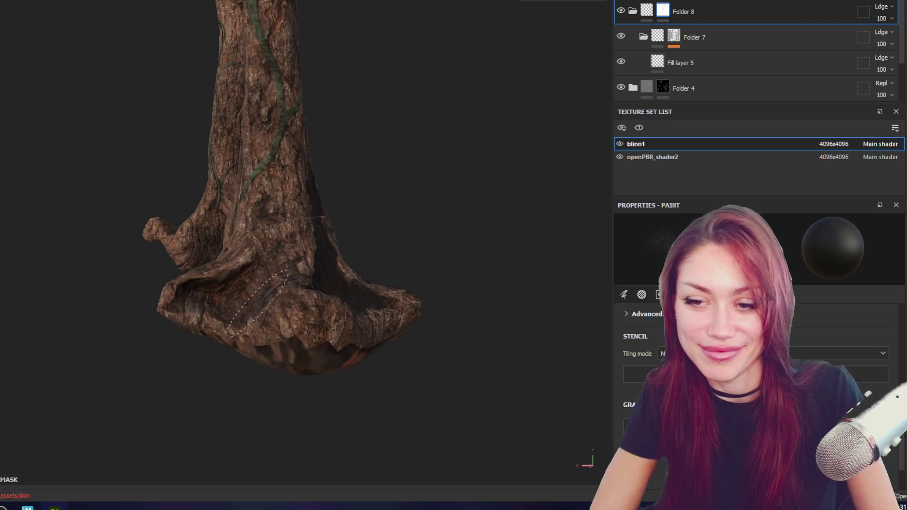
pyautogui.keyDown('alt'); pyautogui.moveTo(282, 343); pyautogui.dragTo(158, 282); pyautogui.keyUp('alt')
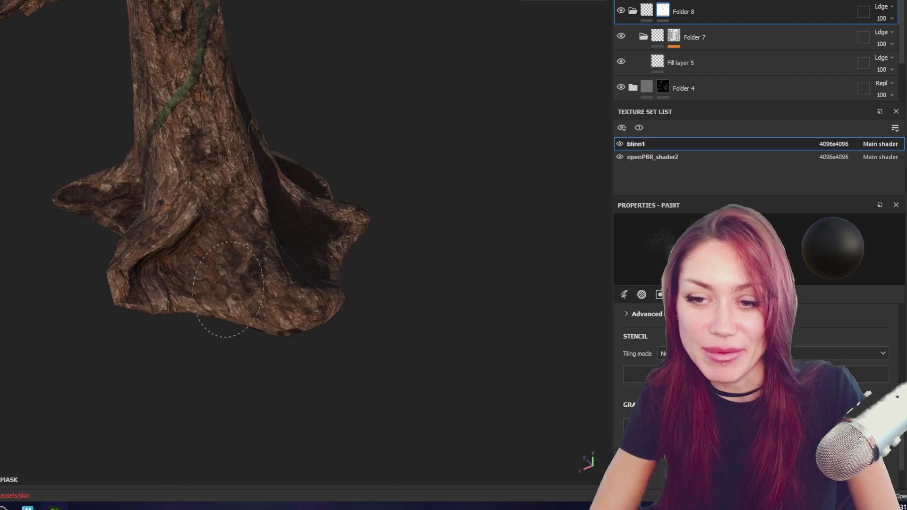
pyautogui.keyDown('alt'); pyautogui.moveTo(300, 116); pyautogui.dragTo(284, 243); pyautogui.keyUp('alt')
pyautogui.moveTo(304, 202)
pyautogui.keyDown('alt'); pyautogui.mouseDown()
pyautogui.moveTo(284, 77)
pyautogui.moveTo(378, 290)
pyautogui.mouseUp(); pyautogui.keyUp('alt')
# - Paint darkening around the flared base and near the top of the trunk
pyautogui.moveTo(284, 61)
pyautogui.keyDown('alt'); pyautogui.mouseDown()
pyautogui.moveTo(333, 182)
pyautogui.moveTo(338, 230)
pyautogui.moveTo(300, 202)
pyautogui.mouseUp(); pyautogui.keyUp('alt')
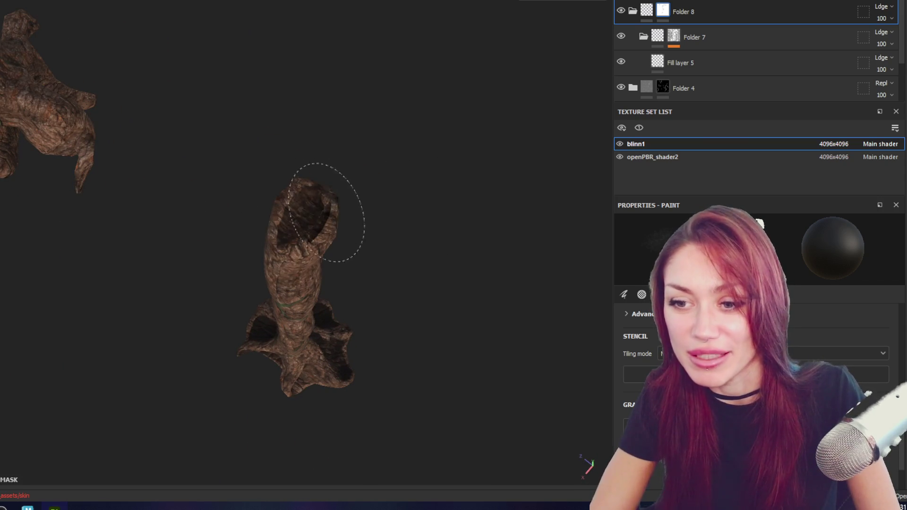
pyautogui.keyDown('alt'); pyautogui.moveTo(307, 254); pyautogui.dragTo(307, 177); pyautogui.keyUp('alt')
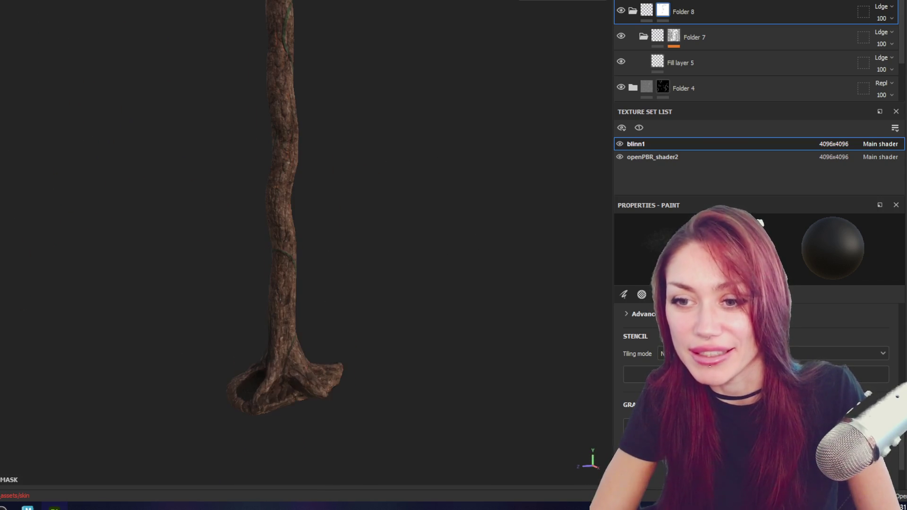
pyautogui.moveTo(282, 379)
pyautogui.keyDown('alt'); pyautogui.mouseDown()
pyautogui.moveTo(323, 330)
pyautogui.moveTo(317, 418)
pyautogui.mouseUp(); pyautogui.keyUp('alt')
pyautogui.moveTo(289, 383)
pyautogui.keyDown('alt'); pyautogui.mouseDown()
pyautogui.moveTo(257, 425)
pyautogui.moveTo(39, 464)
pyautogui.moveTo(288, 468)
pyautogui.mouseUp(); pyautogui.keyUp('alt')
pyautogui.moveTo(340, 354)
pyautogui.keyDown('alt'); pyautogui.mouseDown()
pyautogui.moveTo(287, 360)
pyautogui.moveTo(346, 383)
pyautogui.mouseUp(); pyautogui.keyUp('alt')
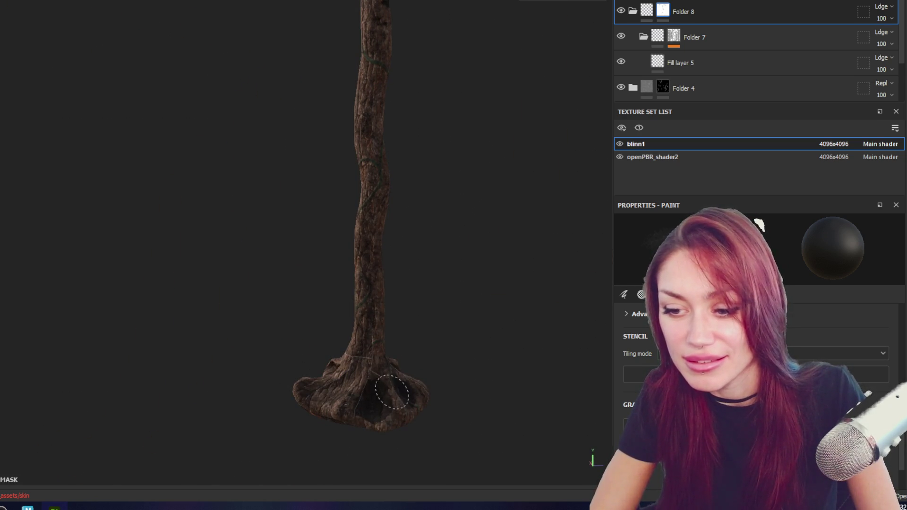
pyautogui.keyDown('alt'); pyautogui.moveTo(570, 394); pyautogui.dragTo(327, 409); pyautogui.keyUp('alt')
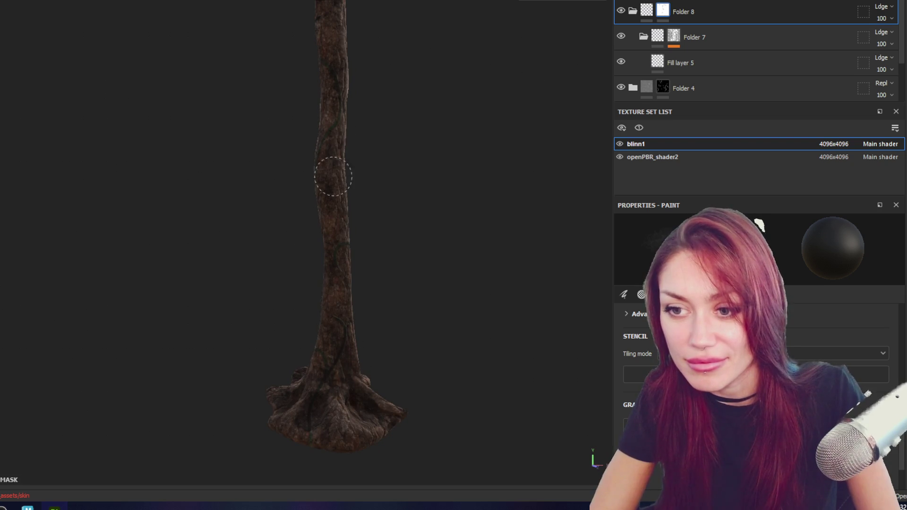
pyautogui.keyDown('alt'); pyautogui.moveTo(330, 163); pyautogui.dragTo(331, 261); pyautogui.keyUp('alt')
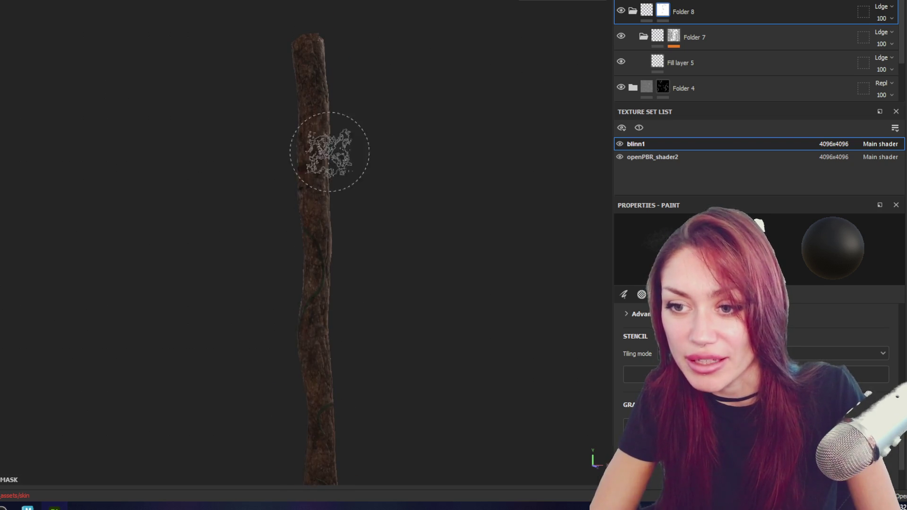
pyautogui.keyDown('alt'); pyautogui.moveTo(330, 152); pyautogui.dragTo(419, 209); pyautogui.keyUp('alt')
pyautogui.moveTo(315, 218)
pyautogui.keyDown('alt'); pyautogui.mouseDown()
pyautogui.moveTo(543, 176)
pyautogui.moveTo(385, 165)
pyautogui.mouseUp(); pyautogui.keyUp('alt')
pyautogui.moveTo(241, 291)
pyautogui.keyDown('alt'); pyautogui.mouseDown()
pyautogui.moveTo(327, 57)
pyautogui.moveTo(352, 140)
pyautogui.moveTo(401, 99)
pyautogui.moveTo(529, 152)
pyautogui.moveTo(563, 148)
pyautogui.mouseUp(); pyautogui.keyUp('alt')
pyautogui.moveTo(314, 153)
pyautogui.keyDown('alt'); pyautogui.mouseDown()
pyautogui.moveTo(357, 55)
pyautogui.moveTo(315, 86)
pyautogui.moveTo(354, 151)
pyautogui.mouseUp(); pyautogui.keyUp('alt')
pyautogui.click(755, 9)
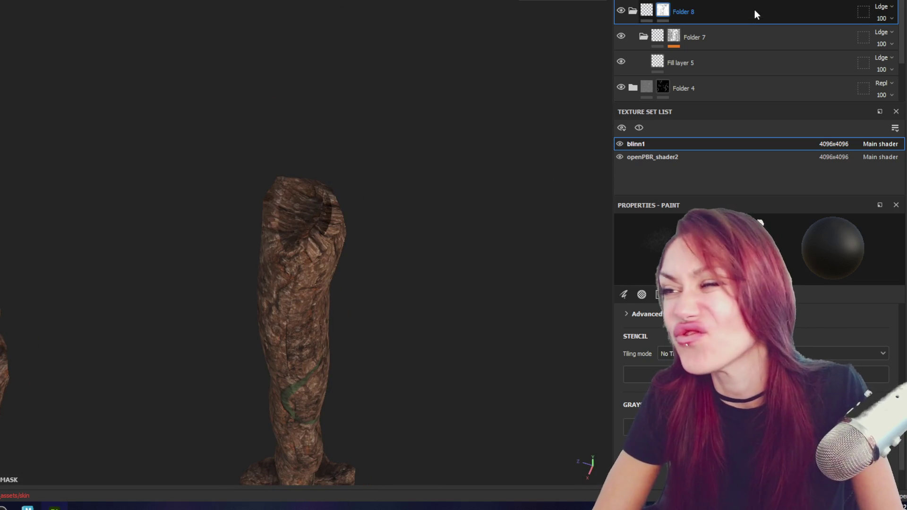
# - Build Folder 9 with a fill layer and the Wood Rough smart material, then give it a black mask
pyautogui.click(755, 3)
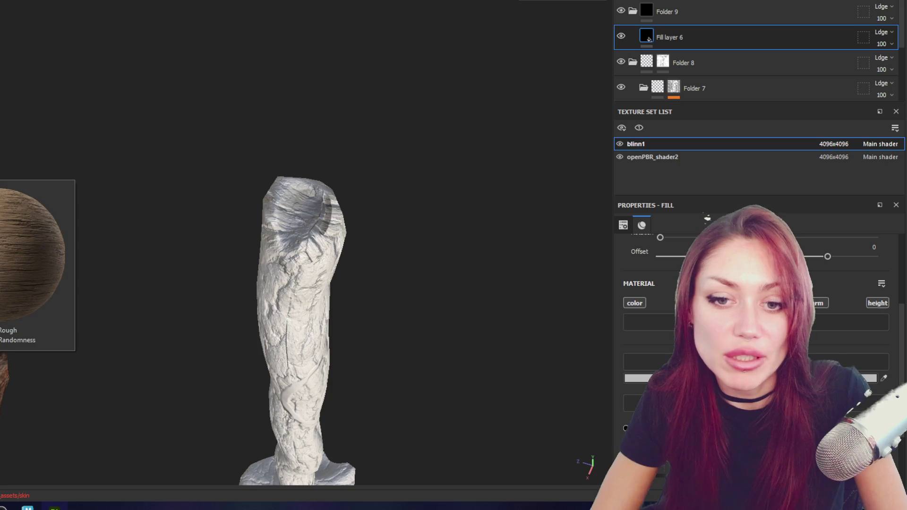
pyautogui.moveTo(4, 283)
pyautogui.mouseDown()
pyautogui.moveTo(768, 45)
pyautogui.moveTo(756, 22)
pyautogui.mouseUp()
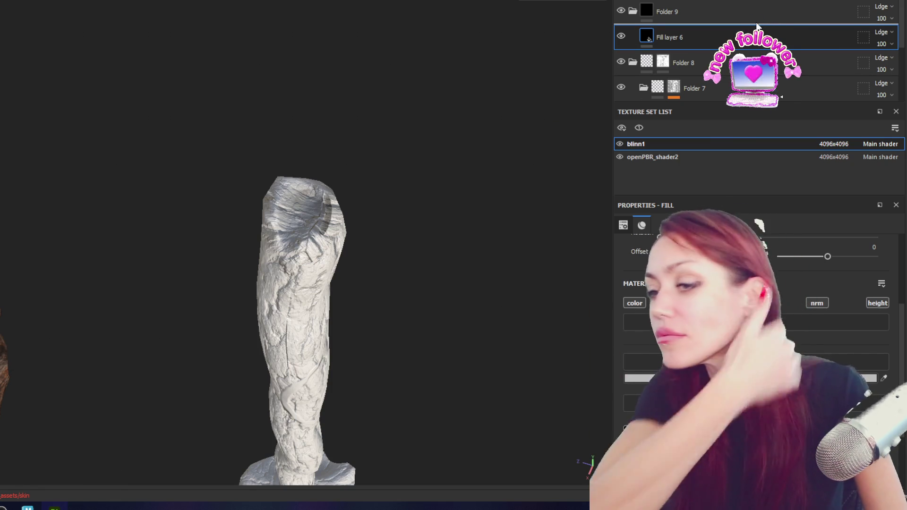
pyautogui.rightClick(727, 20)
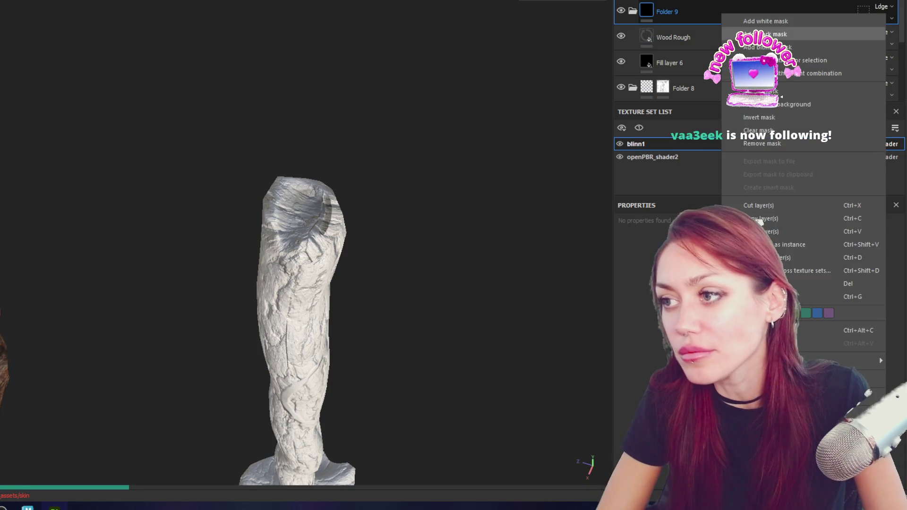
pyautogui.click(779, 34)
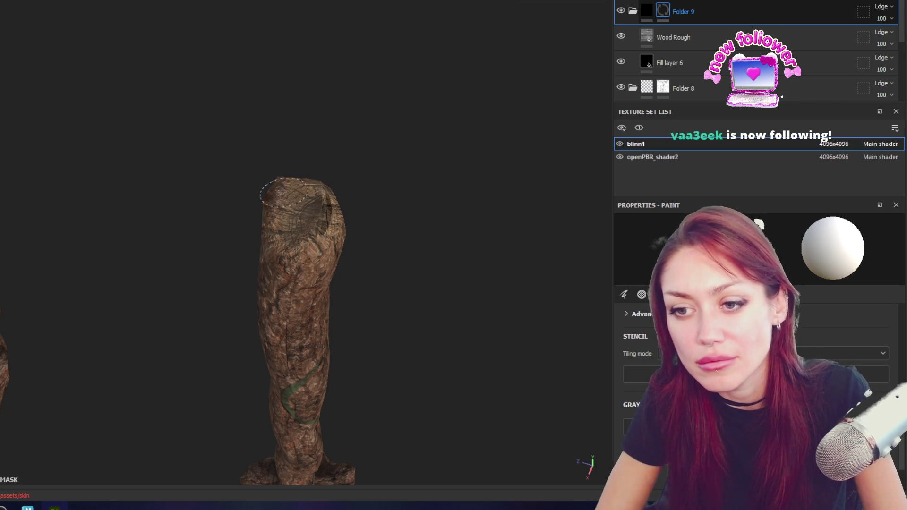
# - Orbit around the stump and tall trunk to check the painted mask from all sides
pyautogui.moveTo(323, 213)
pyautogui.keyDown('alt'); pyautogui.mouseDown()
pyautogui.moveTo(243, 203)
pyautogui.moveTo(368, 198)
pyautogui.moveTo(376, 178)
pyautogui.moveTo(288, 169)
pyautogui.moveTo(554, 101)
pyautogui.moveTo(580, 217)
pyautogui.moveTo(496, 234)
pyautogui.moveTo(534, 186)
pyautogui.moveTo(509, 236)
pyautogui.moveTo(354, 209)
pyautogui.moveTo(549, 165)
pyautogui.moveTo(253, 255)
pyautogui.moveTo(361, 403)
pyautogui.moveTo(189, 259)
pyautogui.moveTo(198, 271)
pyautogui.moveTo(324, 263)
pyautogui.moveTo(301, 237)
pyautogui.moveTo(305, 221)
pyautogui.moveTo(350, 241)
pyautogui.moveTo(274, 248)
pyautogui.moveTo(578, 232)
pyautogui.mouseUp(); pyautogui.keyUp('alt')
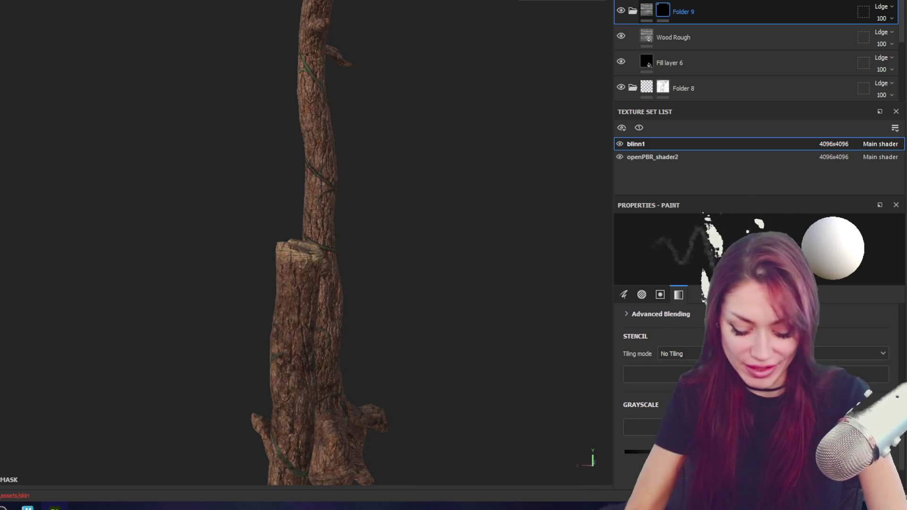
pyautogui.moveTo(309, 244)
pyautogui.keyDown('alt'); pyautogui.mouseDown()
pyautogui.moveTo(387, 236)
pyautogui.moveTo(320, 253)
pyautogui.moveTo(428, 274)
pyautogui.moveTo(494, 240)
pyautogui.mouseUp(); pyautogui.keyUp('alt')
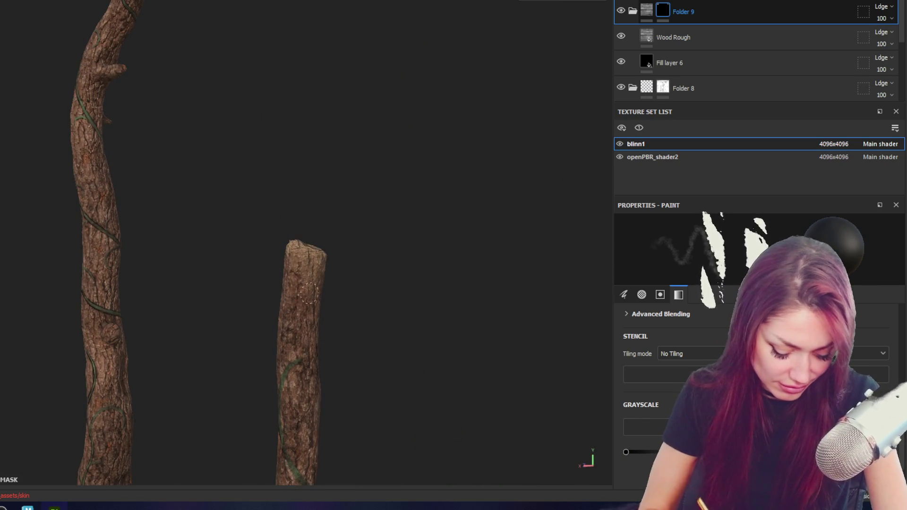
pyautogui.keyDown('alt'); pyautogui.moveTo(339, 258); pyautogui.dragTo(434, 223); pyautogui.keyUp('alt')
pyautogui.keyDown('alt'); pyautogui.moveTo(304, 239); pyautogui.dragTo(463, 260); pyautogui.keyUp('alt')
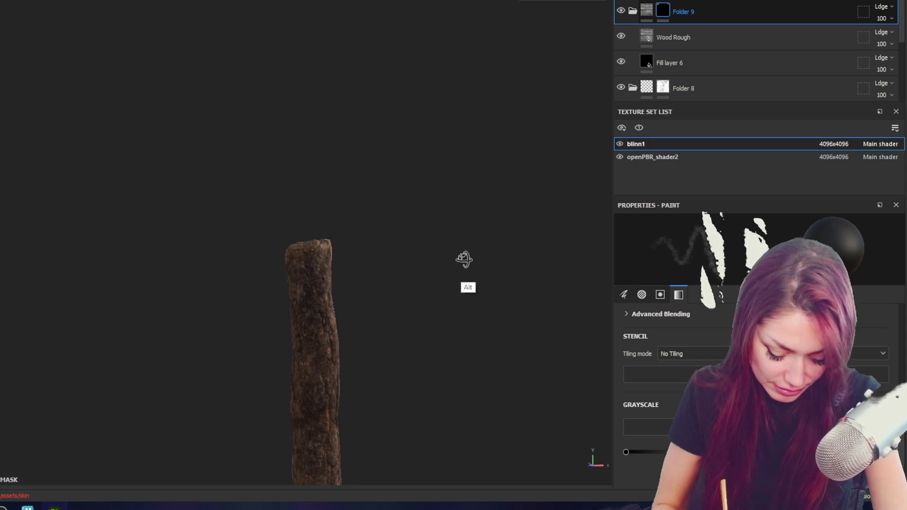
pyautogui.keyDown('alt'); pyautogui.moveTo(340, 237); pyautogui.dragTo(548, 302); pyautogui.keyUp('alt')
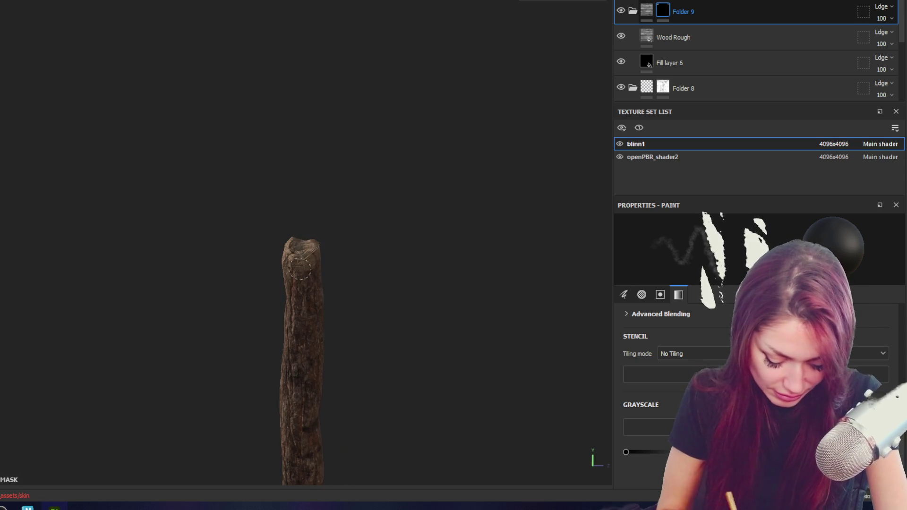
pyautogui.moveTo(319, 263)
pyautogui.keyDown('alt'); pyautogui.mouseDown()
pyautogui.moveTo(319, 273)
pyautogui.moveTo(267, 248)
pyautogui.mouseUp(); pyautogui.keyUp('alt')
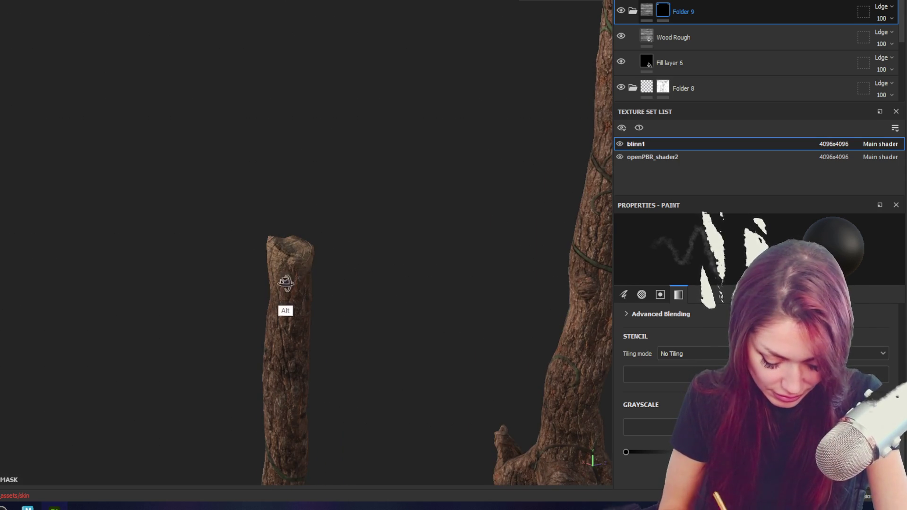
pyautogui.keyDown('alt'); pyautogui.moveTo(286, 284); pyautogui.dragTo(241, 280); pyautogui.keyUp('alt')
pyautogui.keyDown('alt'); pyautogui.moveTo(302, 281); pyautogui.dragTo(232, 299); pyautogui.keyUp('alt')
pyautogui.moveTo(301, 259)
pyautogui.keyDown('alt'); pyautogui.mouseDown()
pyautogui.moveTo(413, 149)
pyautogui.moveTo(540, 217)
pyautogui.moveTo(580, 307)
pyautogui.moveTo(503, 166)
pyautogui.moveTo(398, 257)
pyautogui.moveTo(468, 257)
pyautogui.moveTo(380, 234)
pyautogui.mouseUp(); pyautogui.keyUp('alt')
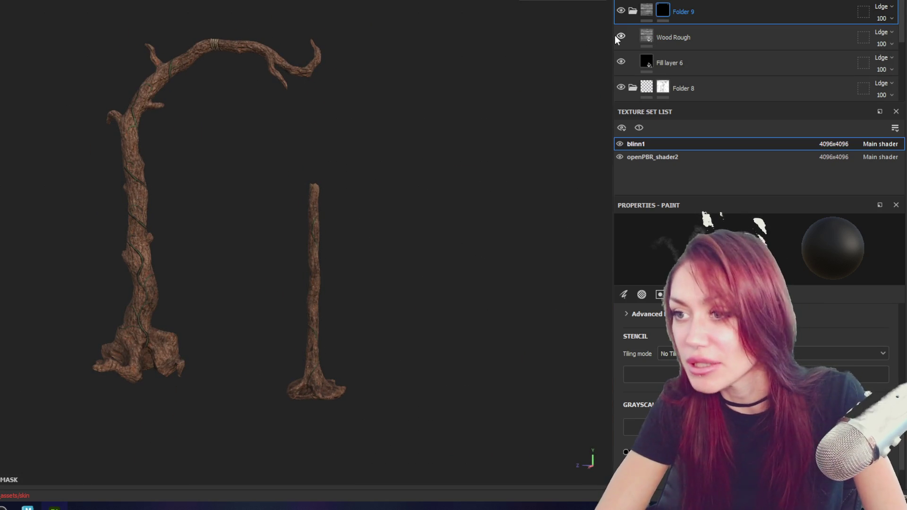
# - Adjust Fill layer 6's fill and return to painting black on the Folder 9 mask
pyautogui.click(670, 57)
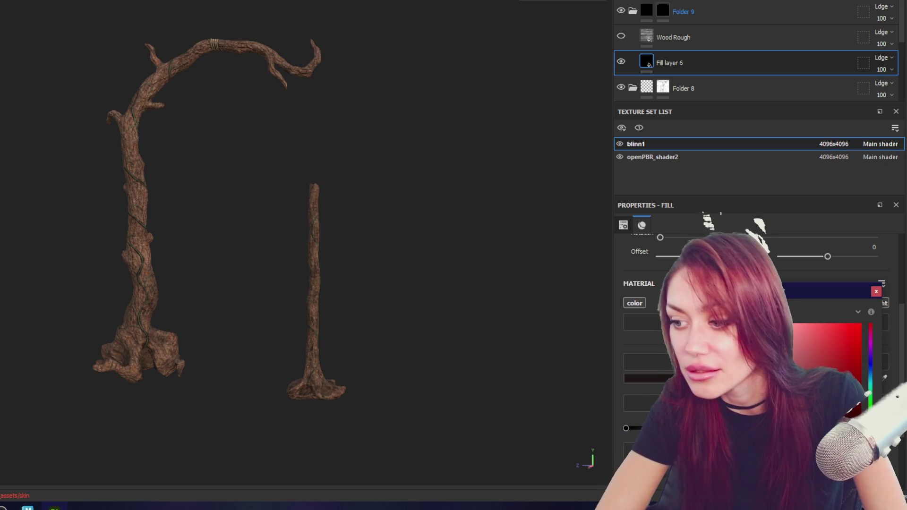
pyautogui.click(874, 293)
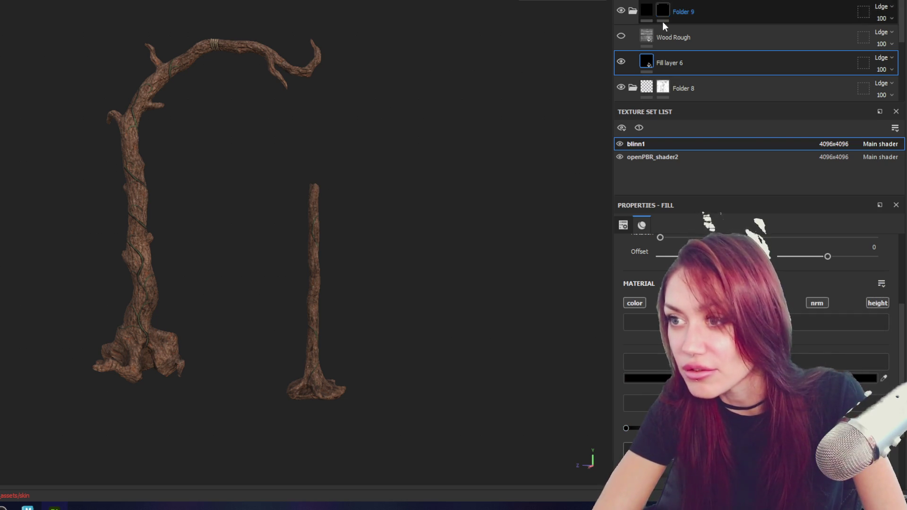
pyautogui.click(662, 12)
pyautogui.scroll(3, 356, 157)
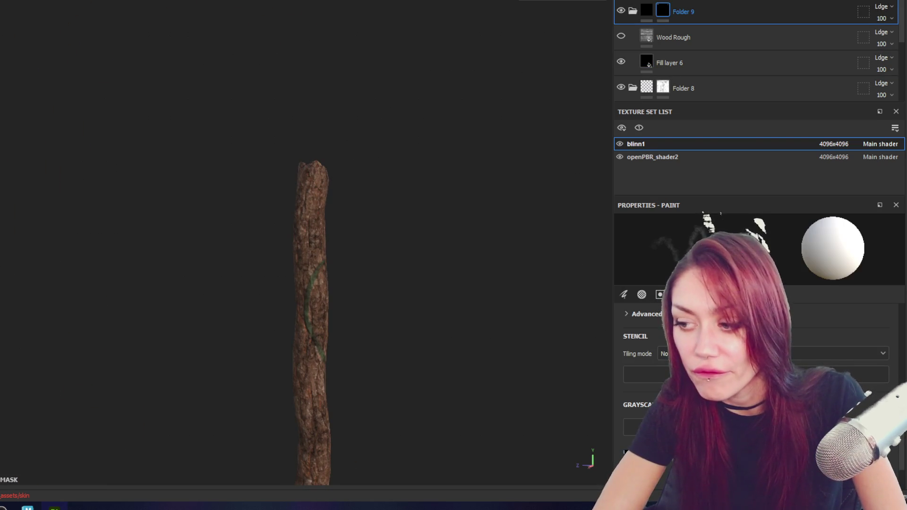
pyautogui.keyDown('alt'); pyautogui.moveTo(251, 30); pyautogui.dragTo(225, 147); pyautogui.keyUp('alt')
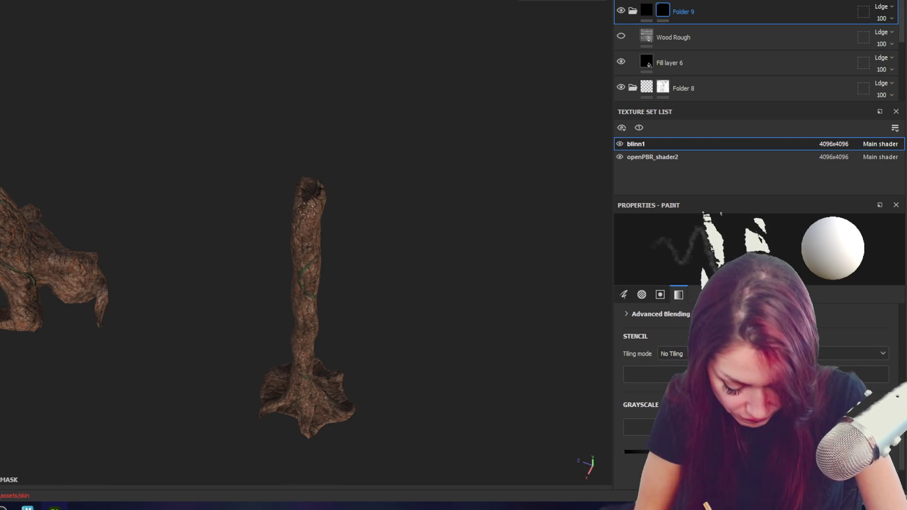
pyautogui.keyDown('alt'); pyautogui.moveTo(343, 225); pyautogui.dragTo(350, 201); pyautogui.keyUp('alt')
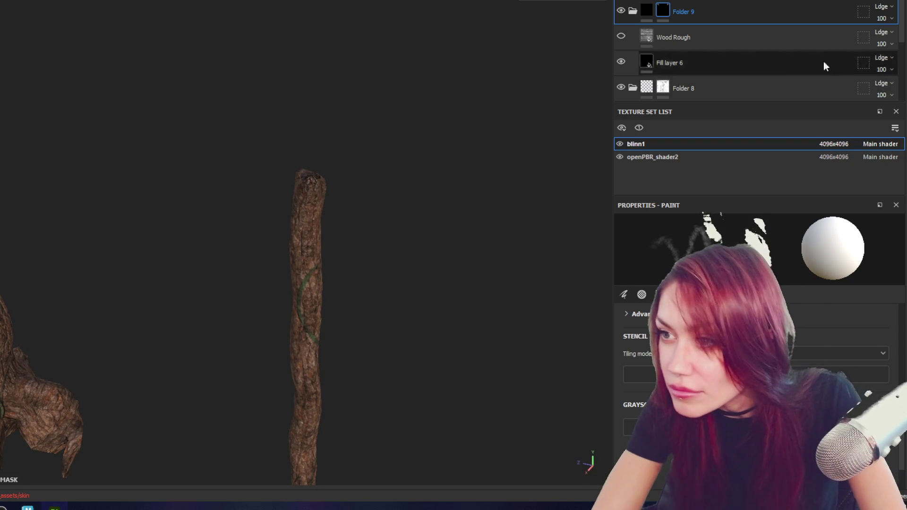
# - Turn off the height channel on Fill layer 6 and reselect the Folder 9 mask
pyautogui.click(784, 59)
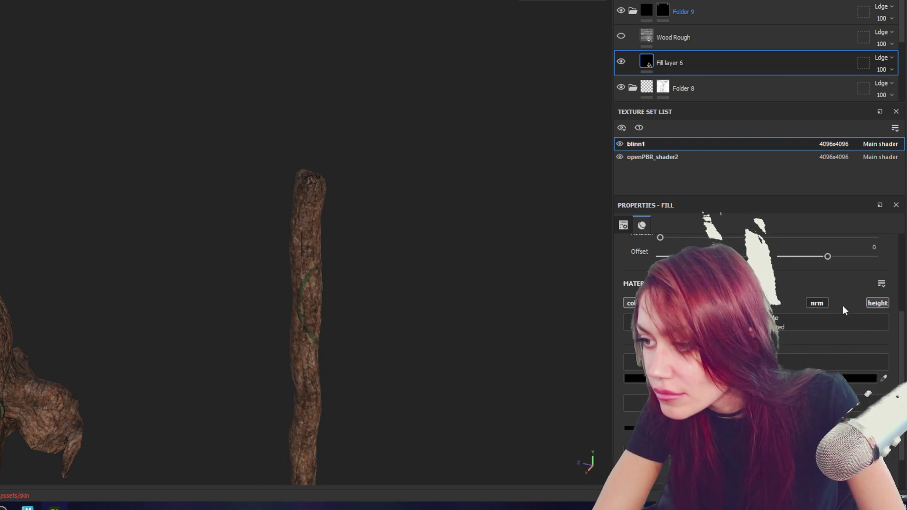
pyautogui.click(877, 302)
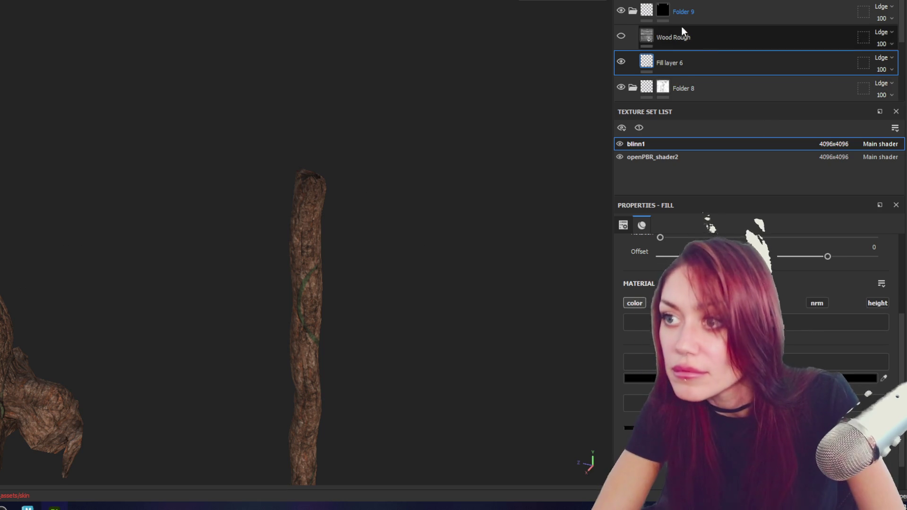
pyautogui.click(687, 22)
pyautogui.moveTo(305, 184)
pyautogui.keyDown('alt'); pyautogui.mouseDown()
pyautogui.moveTo(272, 187)
pyautogui.moveTo(336, 139)
pyautogui.moveTo(362, 163)
pyautogui.moveTo(458, 149)
pyautogui.moveTo(405, 176)
pyautogui.mouseUp(); pyautogui.keyUp('alt')
# - Orbit around the thin stump to review the bark and vine side while painting its top
pyautogui.moveTo(336, 142)
pyautogui.keyDown('alt'); pyautogui.mouseDown()
pyautogui.moveTo(334, 192)
pyautogui.moveTo(289, 183)
pyautogui.moveTo(338, 171)
pyautogui.moveTo(357, 185)
pyautogui.moveTo(431, 163)
pyautogui.moveTo(551, 156)
pyautogui.moveTo(337, 175)
pyautogui.moveTo(498, 136)
pyautogui.moveTo(313, 173)
pyautogui.moveTo(342, 173)
pyautogui.mouseUp(); pyautogui.keyUp('alt')
pyautogui.keyDown('alt'); pyautogui.moveTo(312, 205); pyautogui.dragTo(415, 197); pyautogui.keyUp('alt')
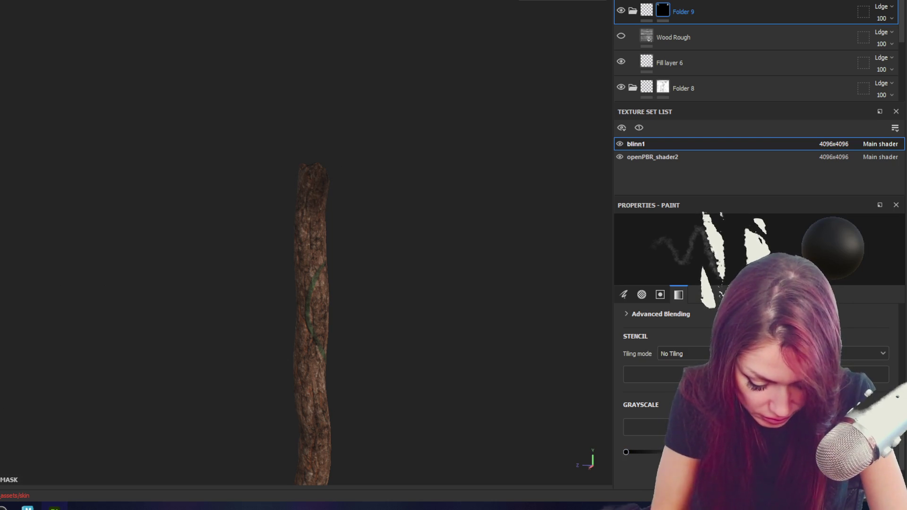
pyautogui.moveTo(316, 214)
pyautogui.keyDown('alt'); pyautogui.mouseDown()
pyautogui.moveTo(458, 205)
pyautogui.moveTo(388, 210)
pyautogui.mouseUp(); pyautogui.keyUp('alt')
pyautogui.moveTo(338, 197)
pyautogui.keyDown('alt'); pyautogui.mouseDown()
pyautogui.moveTo(289, 197)
pyautogui.moveTo(333, 192)
pyautogui.moveTo(474, 247)
pyautogui.mouseUp(); pyautogui.keyUp('alt')
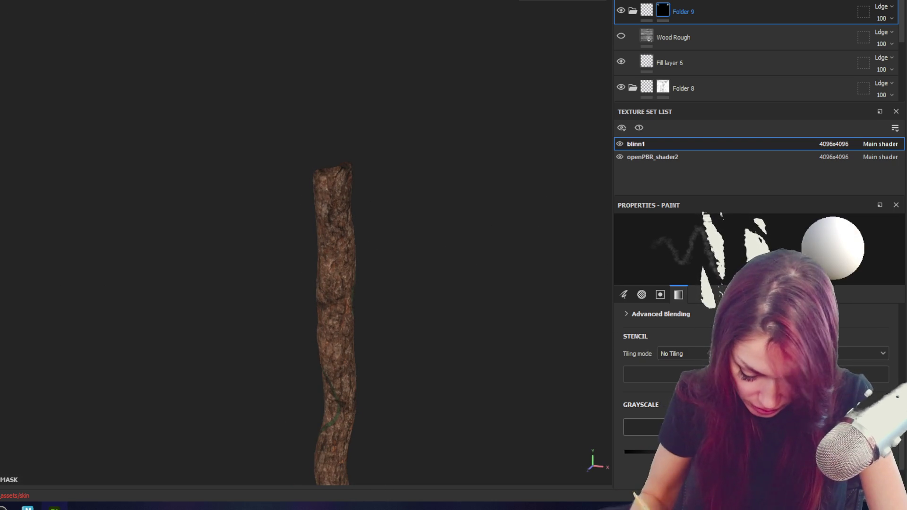
pyautogui.moveTo(340, 170)
pyautogui.keyDown('alt'); pyautogui.mouseDown()
pyautogui.moveTo(432, 198)
pyautogui.moveTo(441, 161)
pyautogui.mouseUp(); pyautogui.keyUp('alt')
pyautogui.moveTo(349, 184)
pyautogui.keyDown('alt'); pyautogui.mouseDown()
pyautogui.moveTo(440, 141)
pyautogui.moveTo(330, 172)
pyautogui.moveTo(368, 182)
pyautogui.moveTo(331, 170)
pyautogui.moveTo(285, 190)
pyautogui.moveTo(628, 170)
pyautogui.moveTo(508, 245)
pyautogui.moveTo(312, 166)
pyautogui.mouseUp(); pyautogui.keyUp('alt')
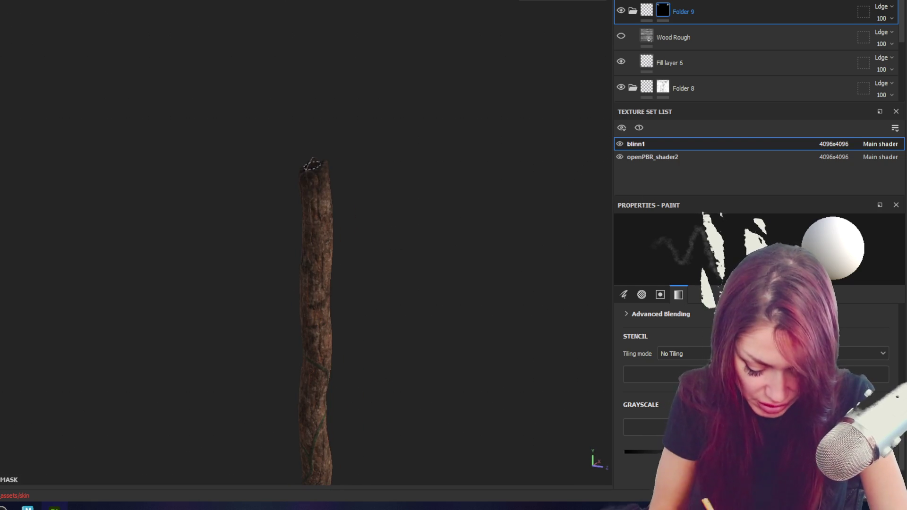
# - Orbit out to inspect the tall trunk closely and view both trunks together
pyautogui.moveTo(467, 399)
pyautogui.keyDown('alt'); pyautogui.mouseDown()
pyautogui.moveTo(413, 373)
pyautogui.moveTo(263, 354)
pyautogui.moveTo(546, 345)
pyautogui.moveTo(425, 297)
pyautogui.moveTo(361, 267)
pyautogui.moveTo(354, 254)
pyautogui.mouseUp(); pyautogui.keyUp('alt')
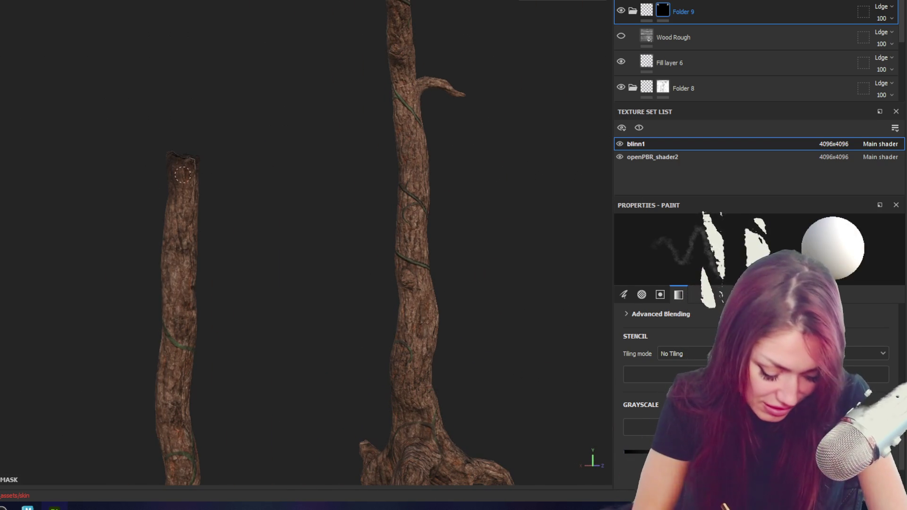
pyautogui.keyDown('alt'); pyautogui.moveTo(194, 170); pyautogui.dragTo(180, 144); pyautogui.keyUp('alt')
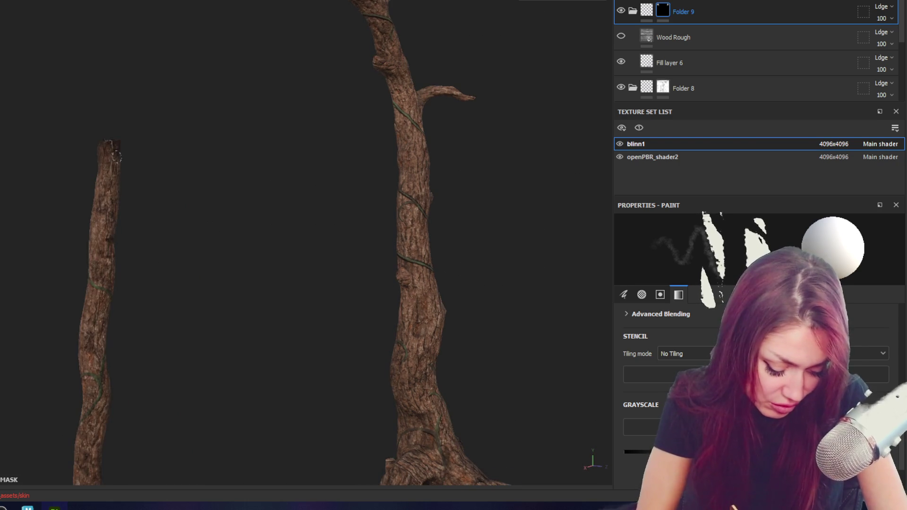
pyautogui.moveTo(277, 142)
pyautogui.keyDown('alt'); pyautogui.mouseDown()
pyautogui.moveTo(262, 139)
pyautogui.moveTo(171, 197)
pyautogui.mouseUp(); pyautogui.keyUp('alt')
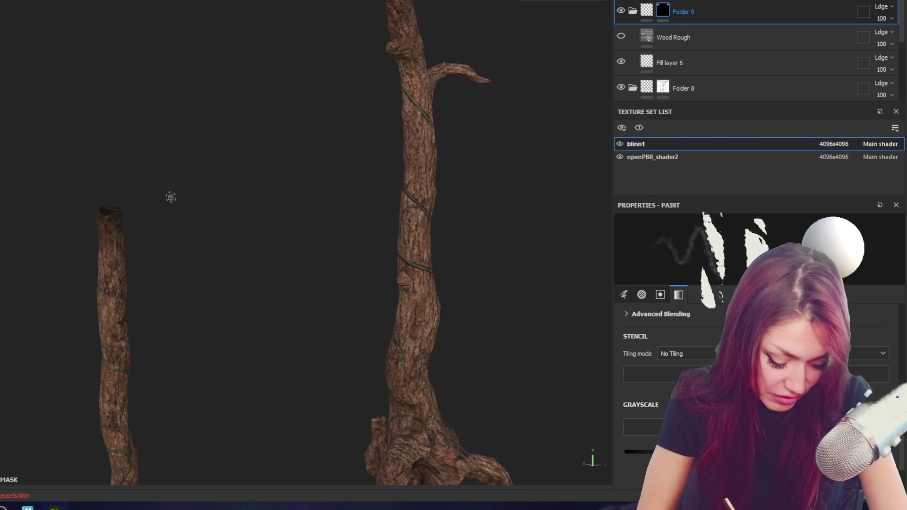
pyautogui.moveTo(99, 220)
pyautogui.keyDown('alt'); pyautogui.mouseDown()
pyautogui.moveTo(314, 196)
pyautogui.moveTo(546, 243)
pyautogui.mouseUp(); pyautogui.keyUp('alt')
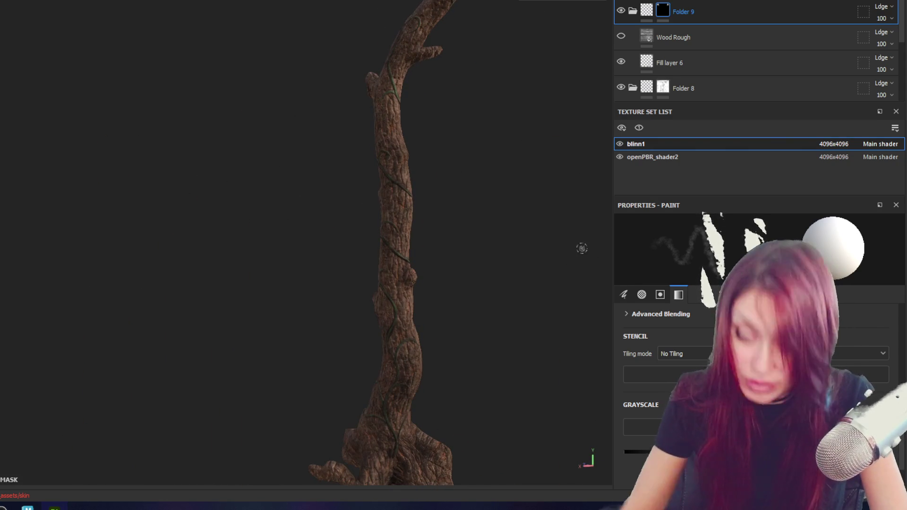
pyautogui.keyDown('alt'); pyautogui.moveTo(337, 3); pyautogui.dragTo(164, 248); pyautogui.keyUp('alt')
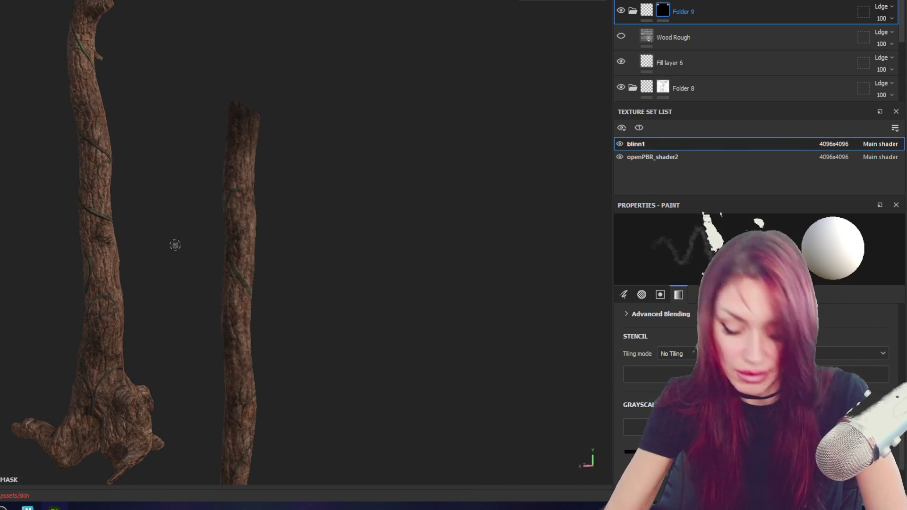